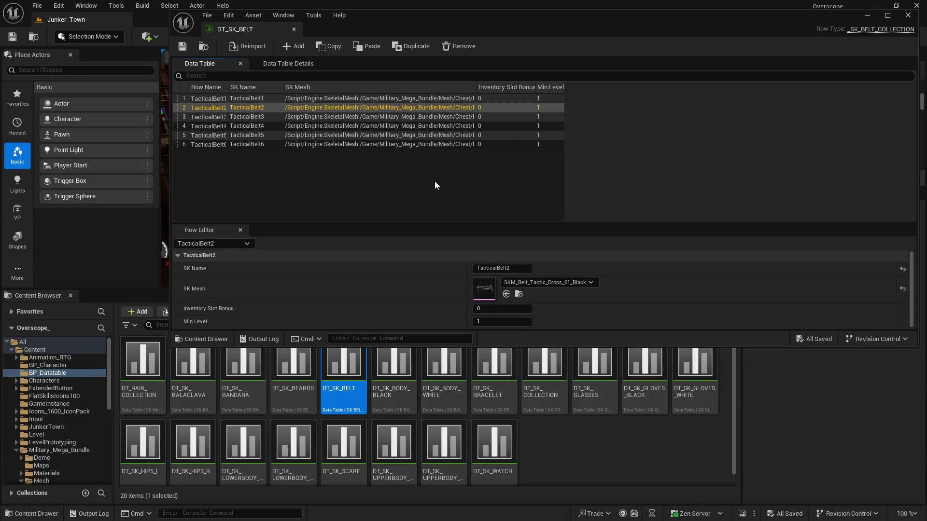
# Step through the TacticalBelt1–6 rows, close DT_SK_BELT, and quit Unreal Editor.
pyautogui.press('Down')
pyautogui.press('Down')
pyautogui.press('Down')
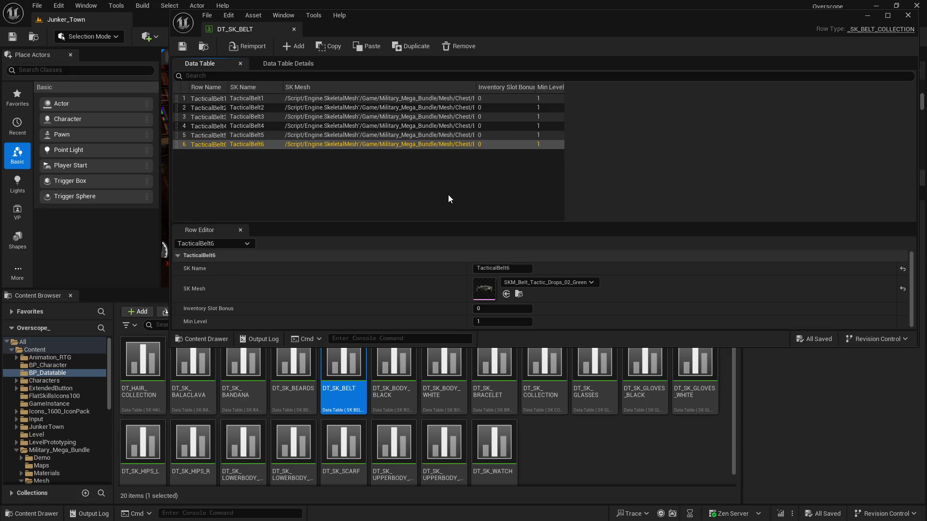
pyautogui.press('Up')
pyautogui.press('Up')
pyautogui.press('Up')
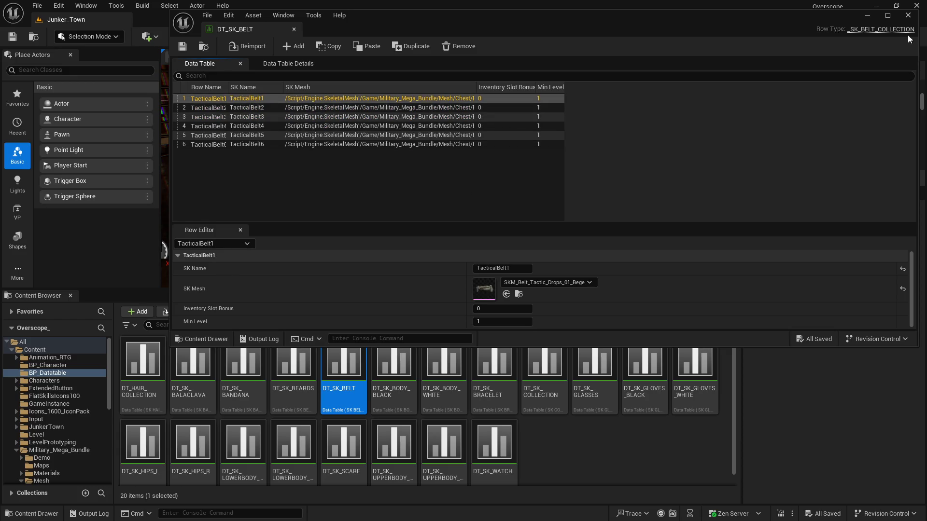
pyautogui.click(907, 15)
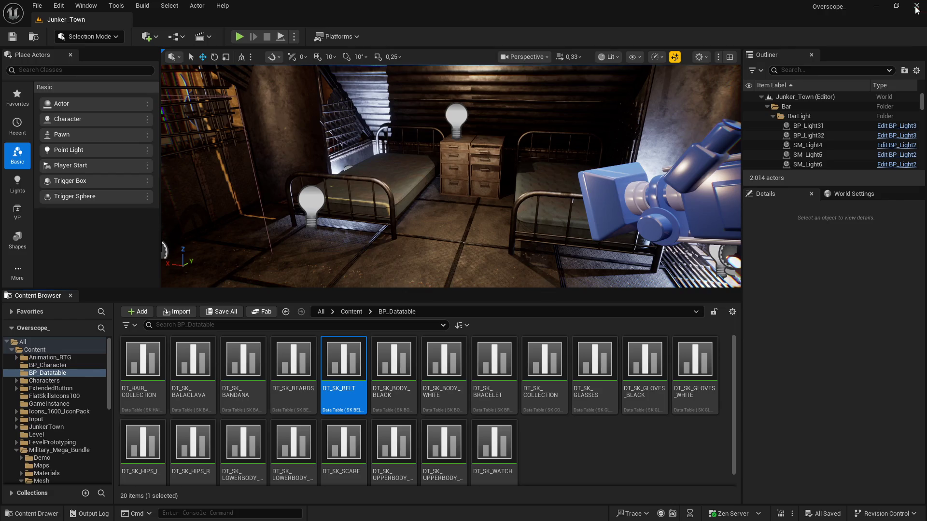
pyautogui.click(915, 9)
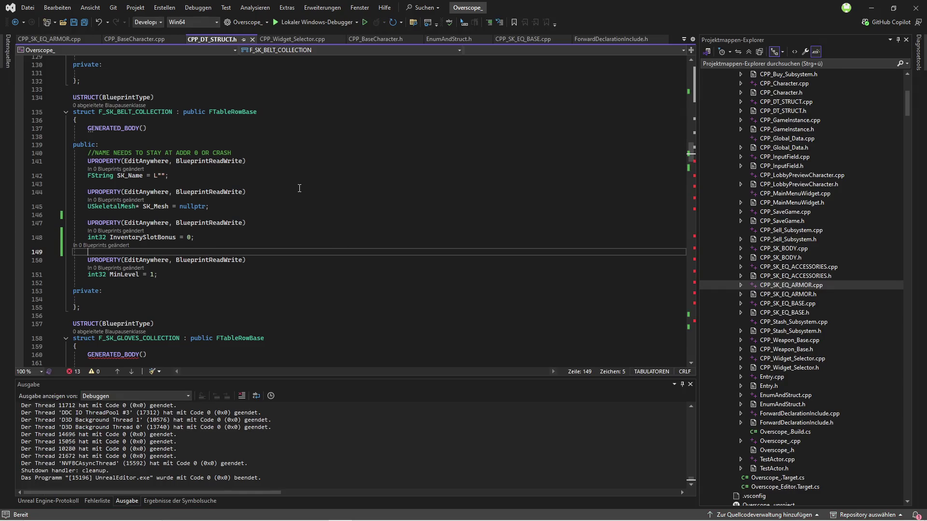
pyautogui.click(367, 39)
pyautogui.scroll(19, 295, 221)
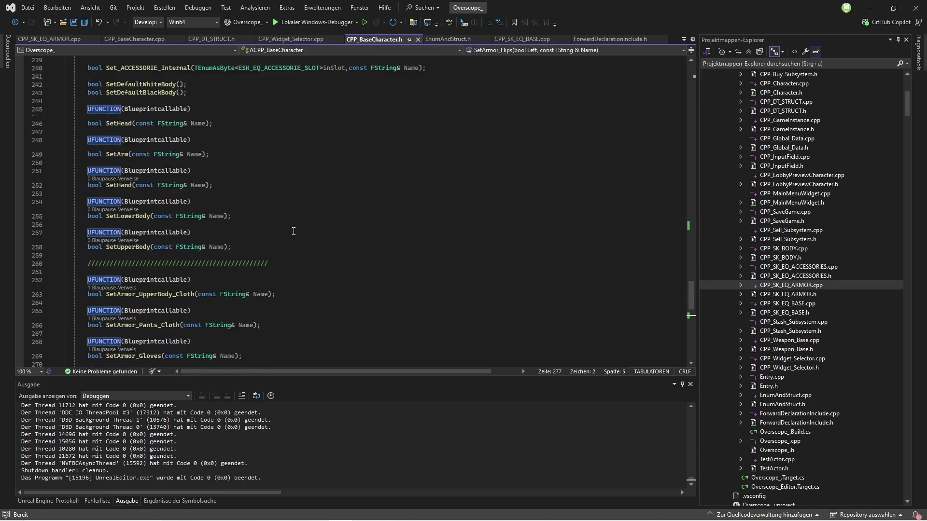
pyautogui.scroll(15, 269, 226)
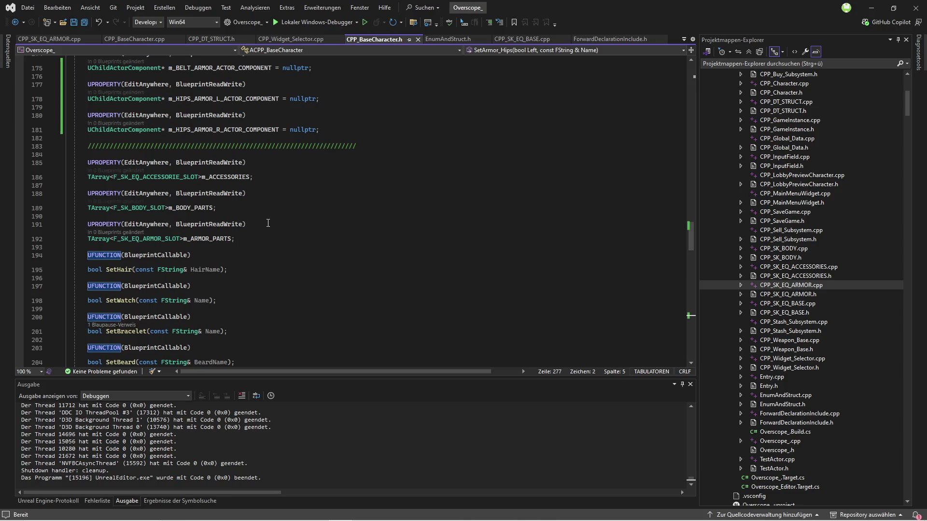
pyautogui.scroll(10, 245, 254)
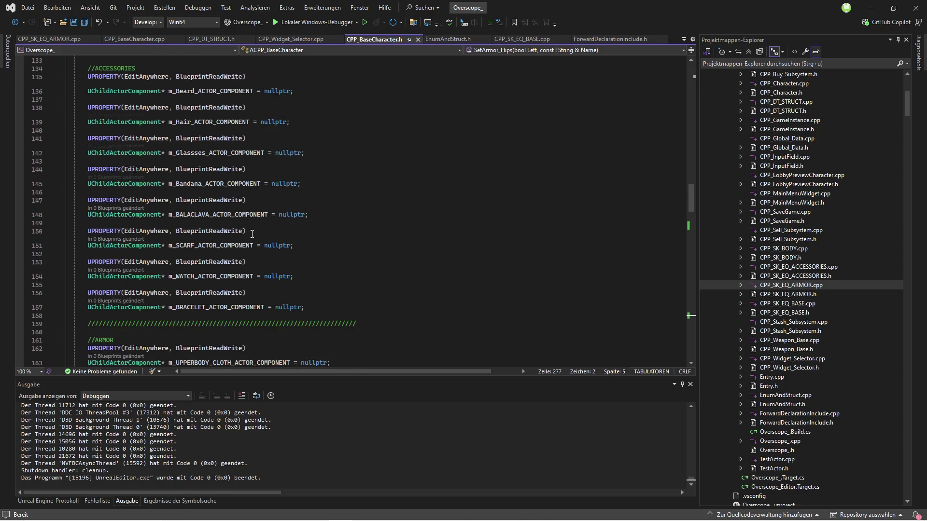
pyautogui.click(221, 42)
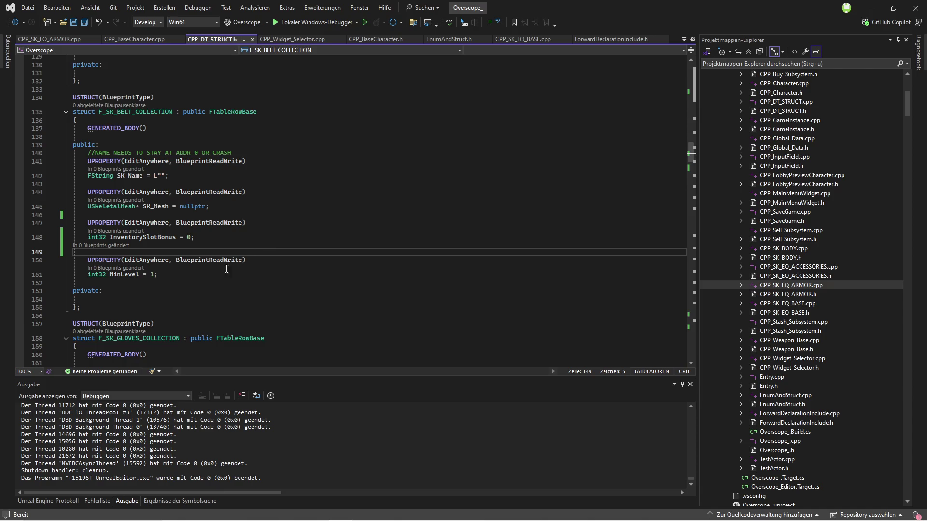
pyautogui.moveTo(87, 307); pyautogui.dragTo(104, 97)
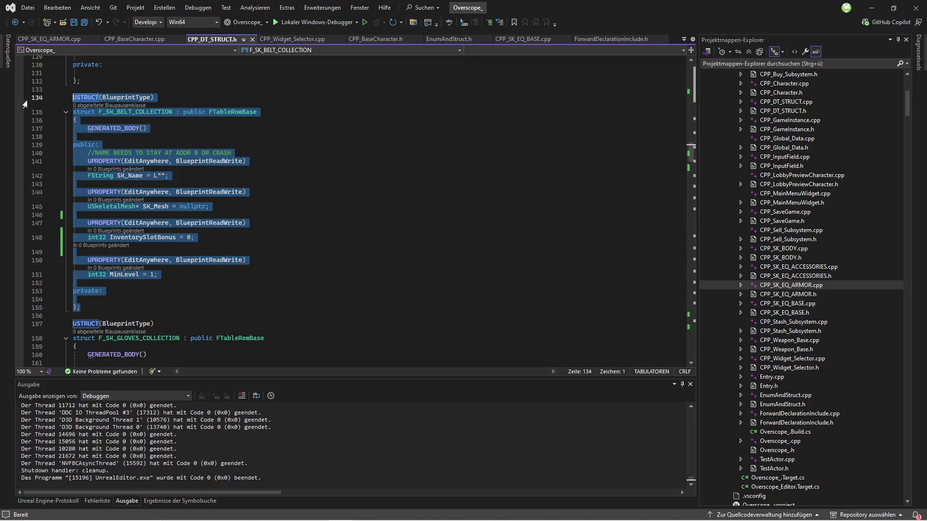
# Paste the belt struct copy above, rename it F_SK_BACKPACK_COLLECTION, and save CPP_DT_STRUCT.h.
pyautogui.click(106, 82)
pyautogui.write('USTRUCT(BlueprintType) struct F_SK_BELT_COLLECTION : public FTableRowBase { \tGENERATED_BODY()  public: \t//NAME NEEDS TO STAY AT ADDR 0 OR CRASH \tUPROPERTY(EditAnywhere, BlueprintReadWrite) \tFString SK_Name = L"";  \tUPROPERTY(EditAnywhere, BlueprintReadWrite) \tUSkeletalMesh* SK_Mesh = nullptr;  \tUPROPERTY(EditAnywhere, BlueprintReadWrite) \tint32 InventorySlotBonus = 0;  \tUPROPERTY(EditAnywhere, BlueprintReadWrite) \tint32 MinLevel = 1;  private:  };')
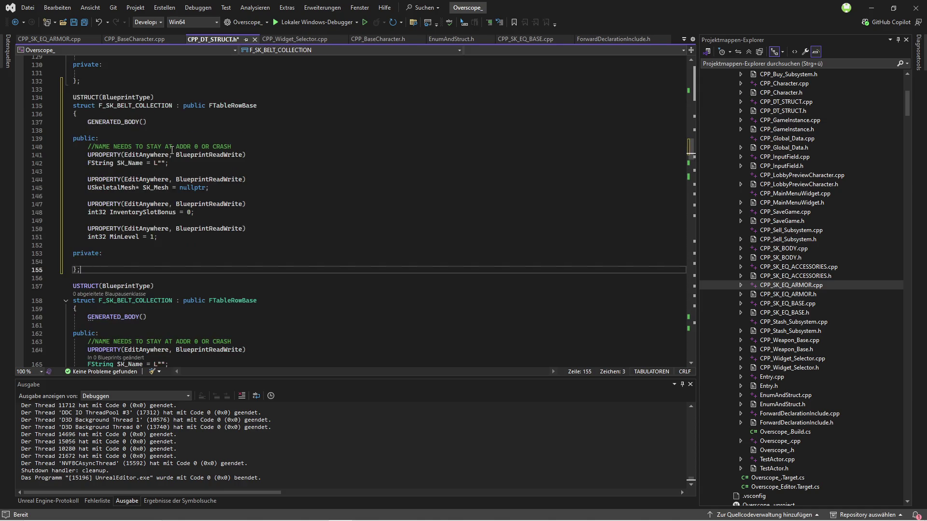
pyautogui.click(128, 105)
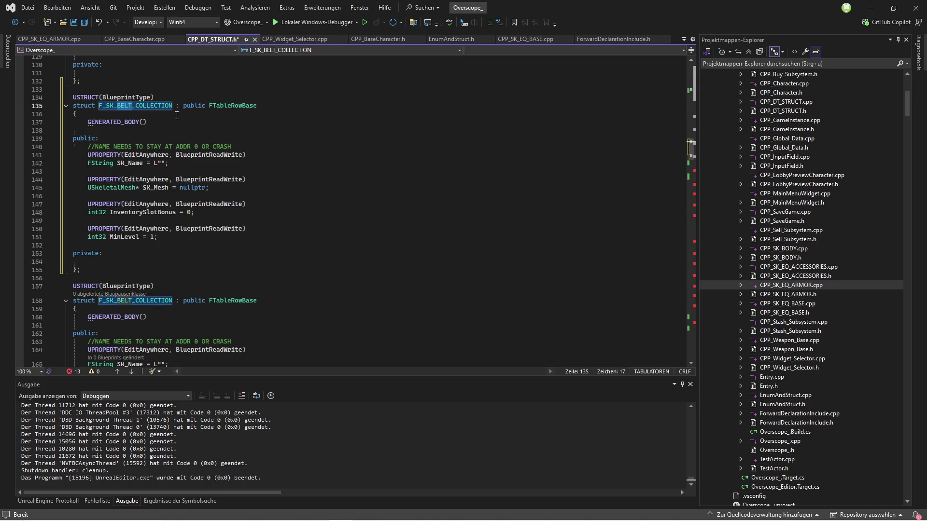
pyautogui.press('BackSpace')
pyautogui.press('BackSpace')
pyautogui.press('BackSpace')
pyautogui.write('BACKPACK')
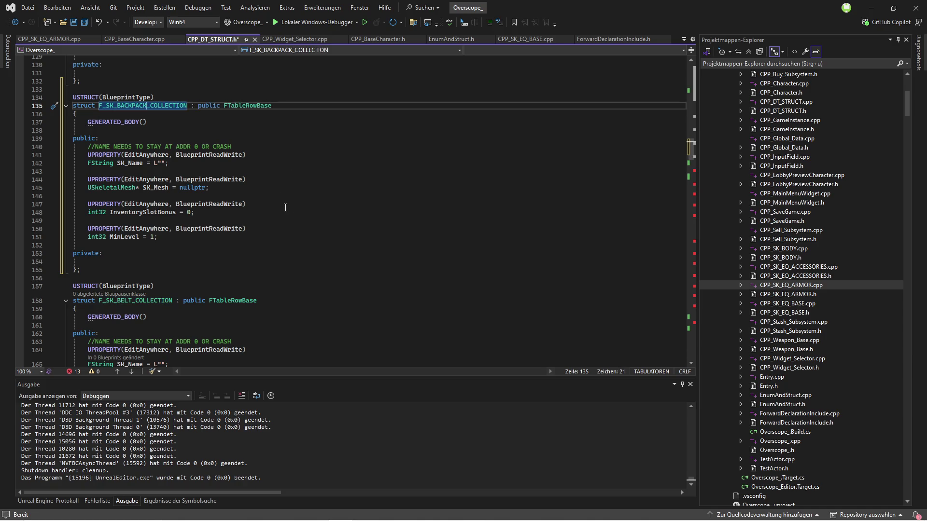
pyautogui.click(83, 23)
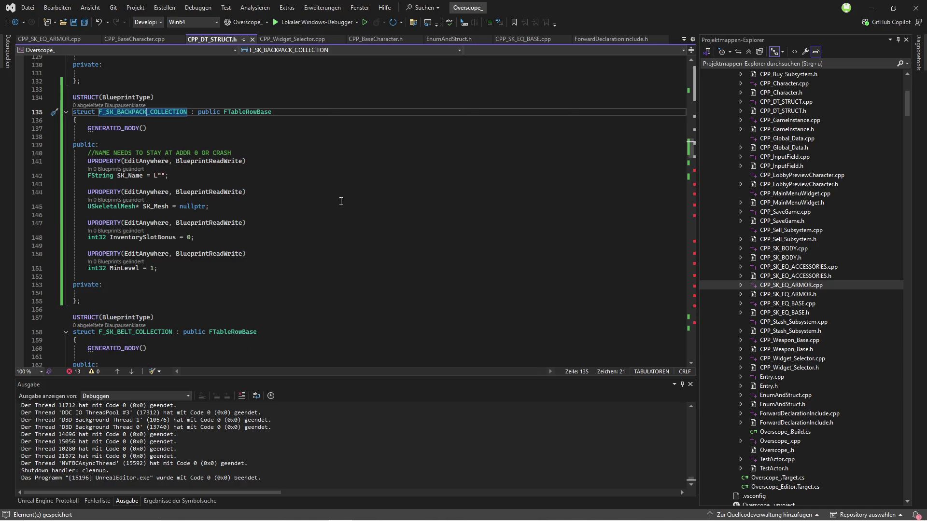
pyautogui.click(131, 39)
pyautogui.moveTo(381, 40); pyautogui.dragTo(155, 44)
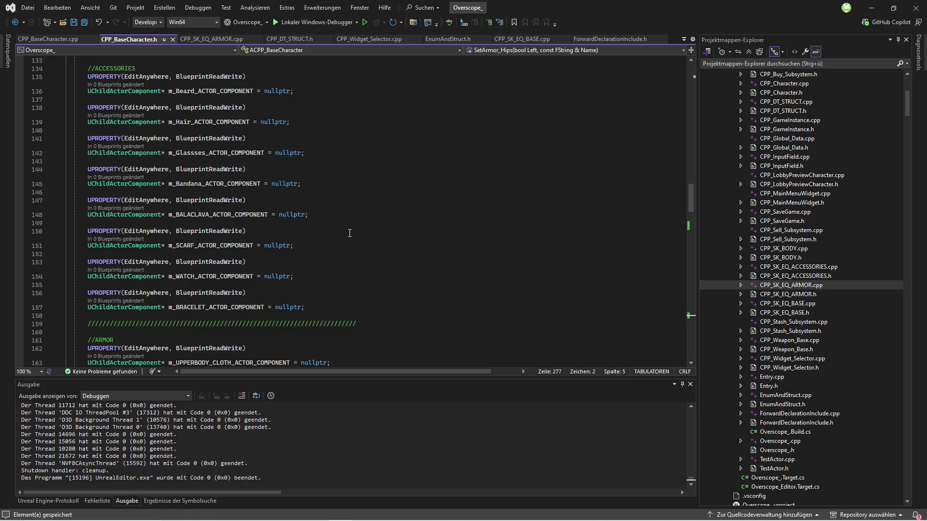
# Duplicate the m_HIPS_ARMOR_R property as m_BACKPACK_ACTOR_COMPONENT and save CPP_BaseCharacter.h.
pyautogui.scroll(-8, 363, 232)
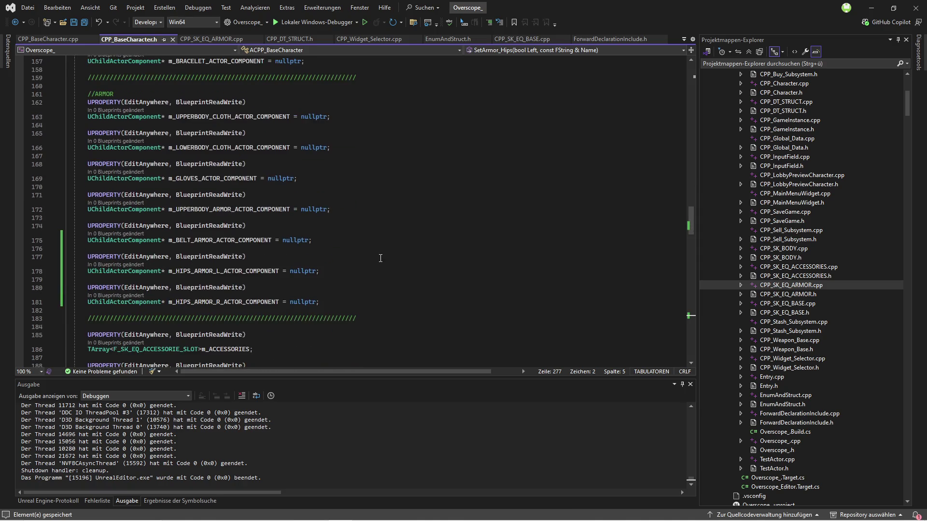
pyautogui.moveTo(332, 301); pyautogui.dragTo(87, 288)
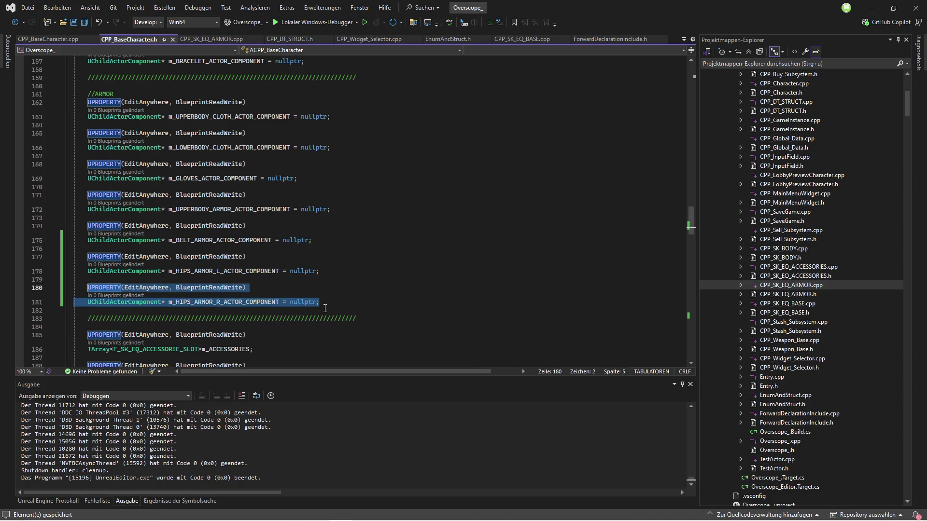
pyautogui.click(332, 300)
pyautogui.press('Return')
pyautogui.write('UPROPERTY(EditAnywhere, BlueprintReadWrite) \tUChildActorComponent* m_HIPS_ARMOR_R_ACTOR_COMPONENT = nullptr;')
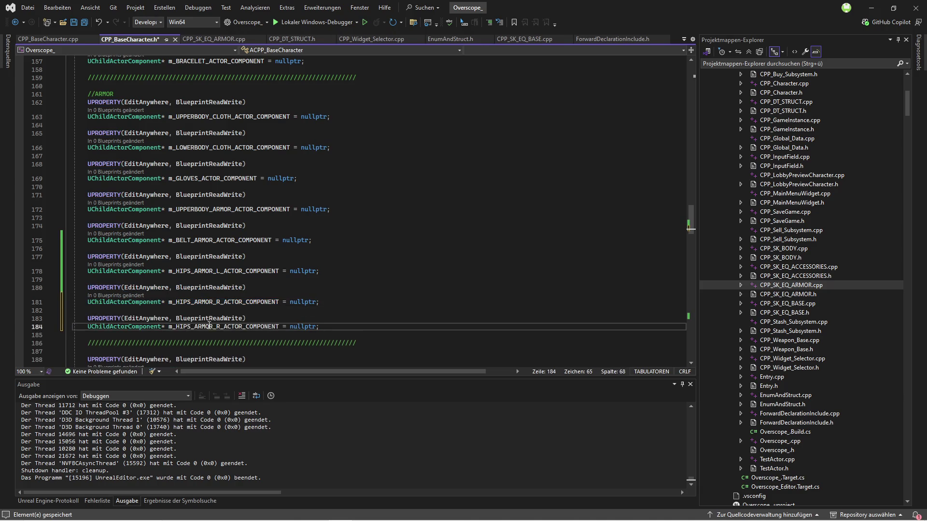
pyautogui.click(181, 326)
pyautogui.click(220, 327)
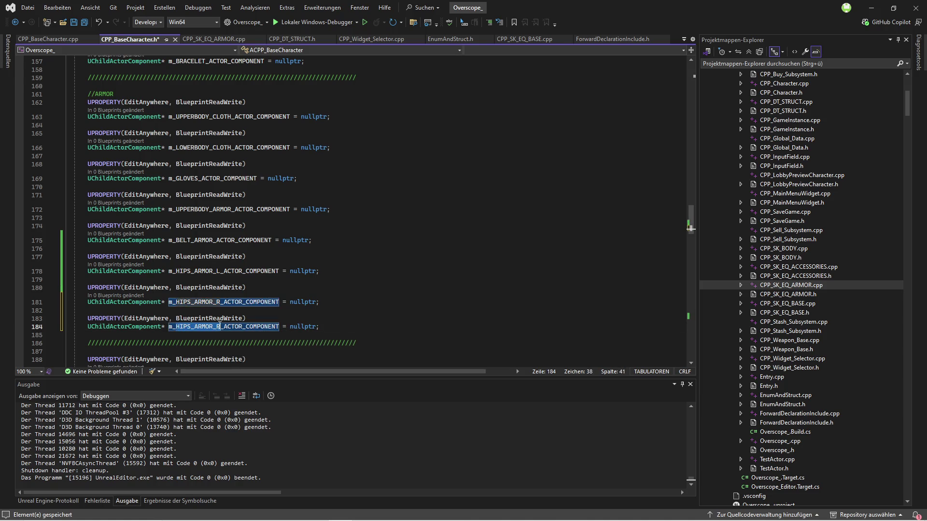
pyautogui.press('BackSpace')
pyautogui.press('BackSpace')
pyautogui.press('BackSpace')
pyautogui.write('BACKPACK')
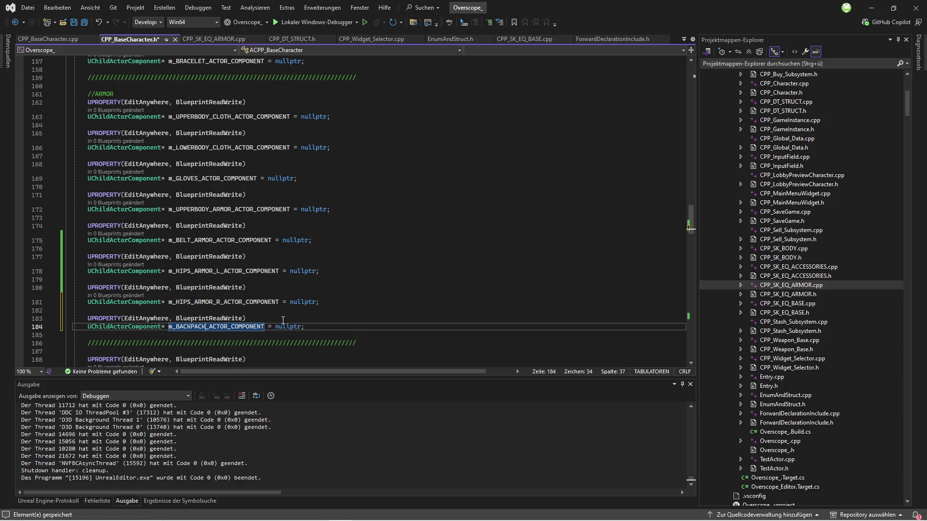
pyautogui.hotkey('ctrl', 's')
pyautogui.scroll(-2, 432, 266)
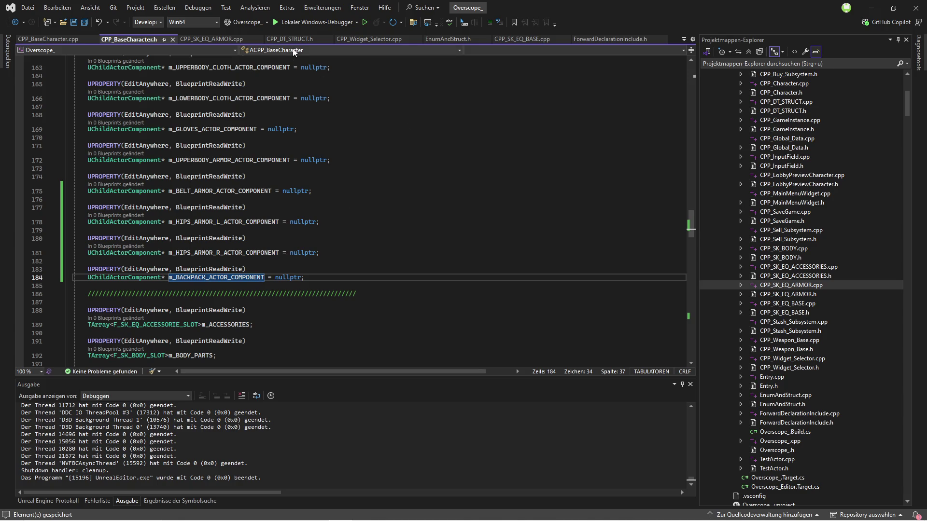
pyautogui.click(451, 39)
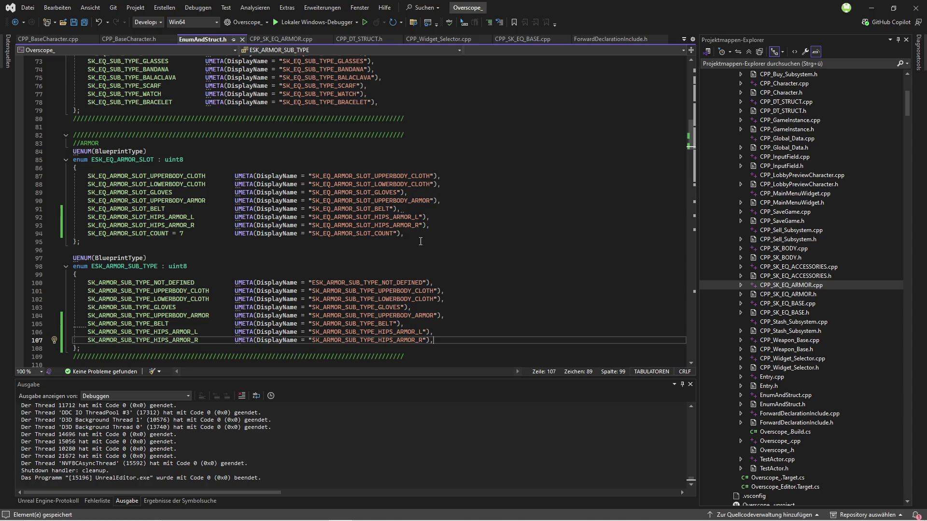
# Raise the armor slot count from 7 to 8 and add an SK_EQ_ARMOR_SLOT_BACKPACK entry with matching display name.
pyautogui.click(183, 234)
pyautogui.press('BackSpace')
pyautogui.write('8')
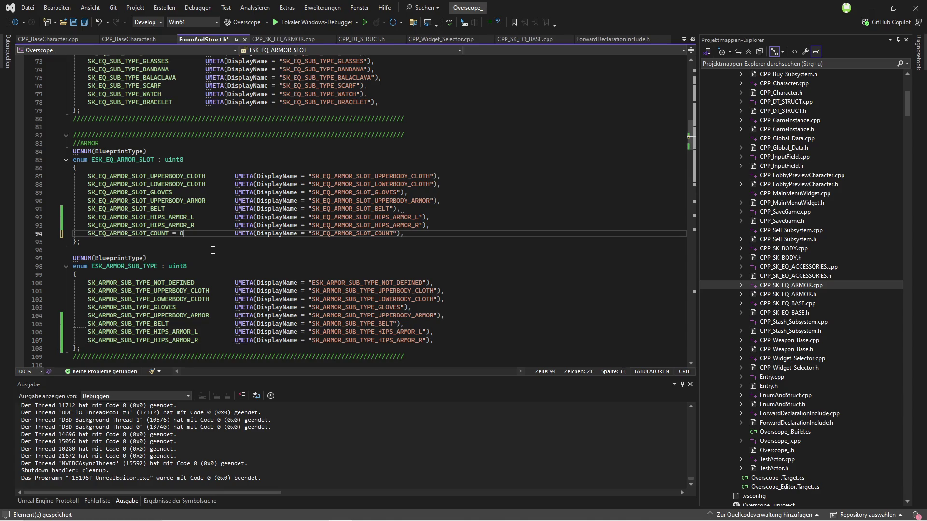
pyautogui.click(438, 226)
pyautogui.hotkey('ctrl', 'd')
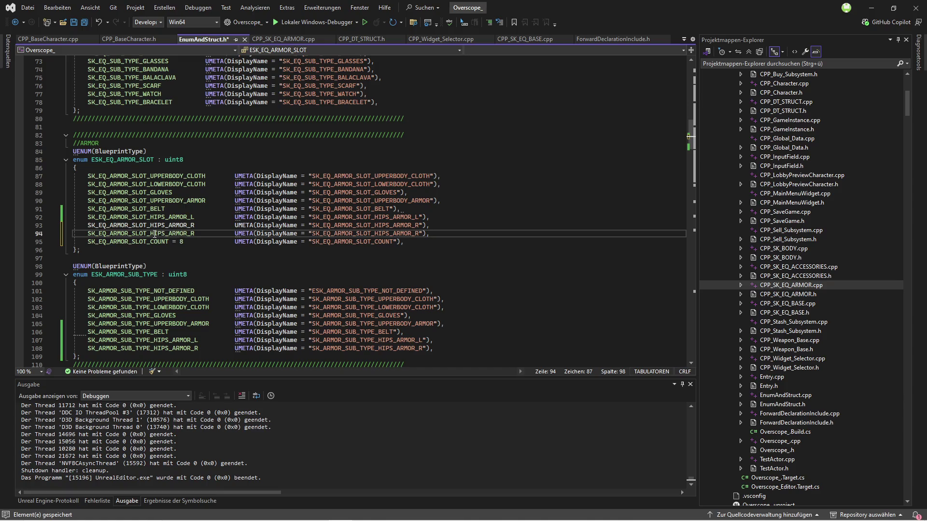
pyautogui.moveTo(155, 234); pyautogui.dragTo(188, 233)
pyautogui.doubleClick(195, 233)
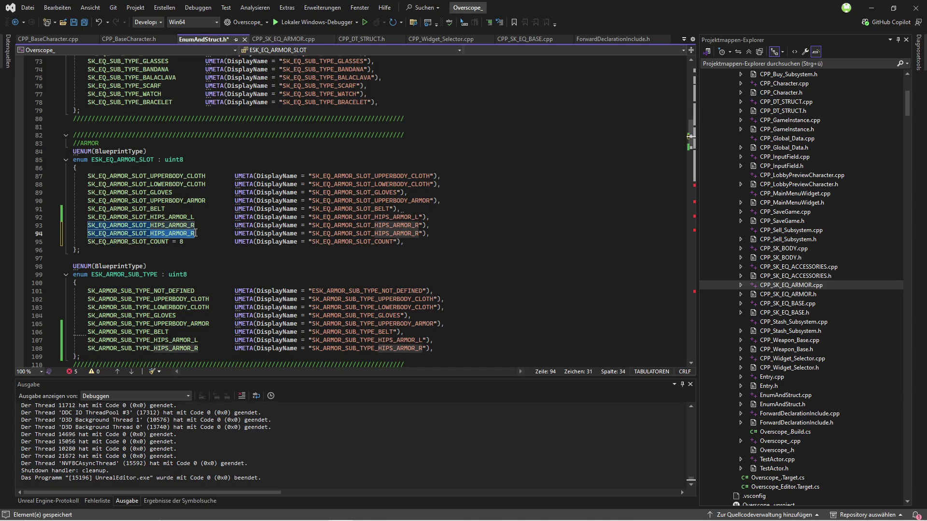
pyautogui.write('SK_EQ_ARMOR_SLOT_BACKPACK')
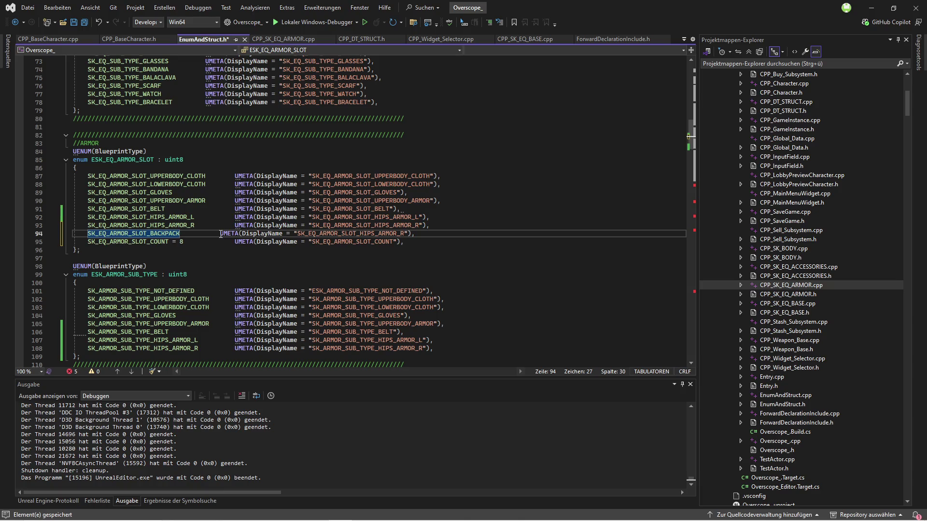
pyautogui.click(221, 234)
pyautogui.press('Tab')
pyautogui.doubleClick(163, 233)
pyautogui.hotkey('ctrl', 'c')
pyautogui.doubleClick(367, 233)
pyautogui.hotkey('ctrl', 'v')
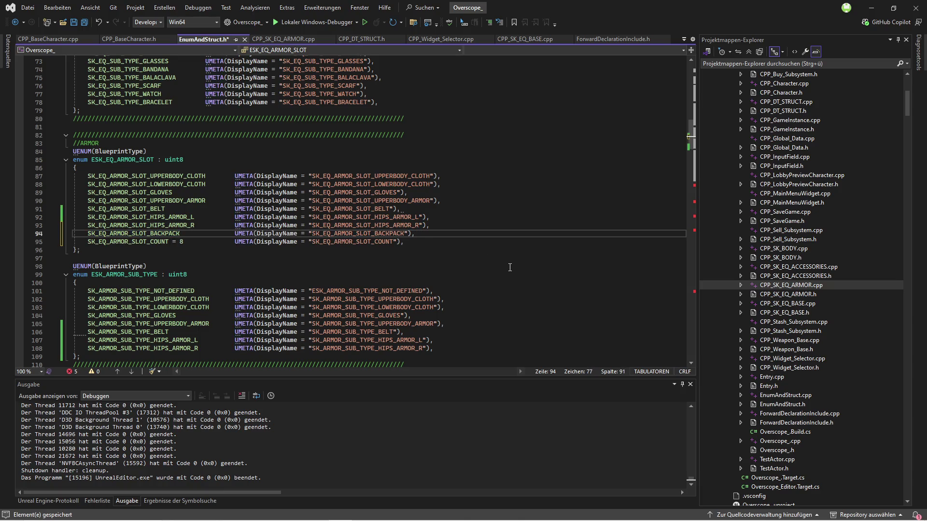
# Add an SK_ARMOR_SUB_BACKPACK sub-type entry with matching display name and save EnumAndStruct.h.
pyautogui.scroll(-2, 510, 267)
pyautogui.click(441, 303)
pyautogui.hotkey('ctrl', 'd')
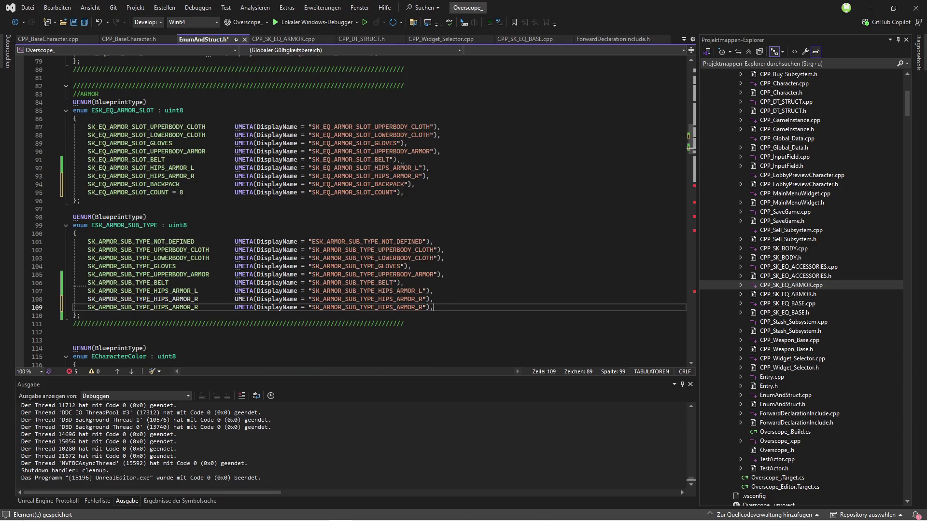
pyautogui.doubleClick(155, 184)
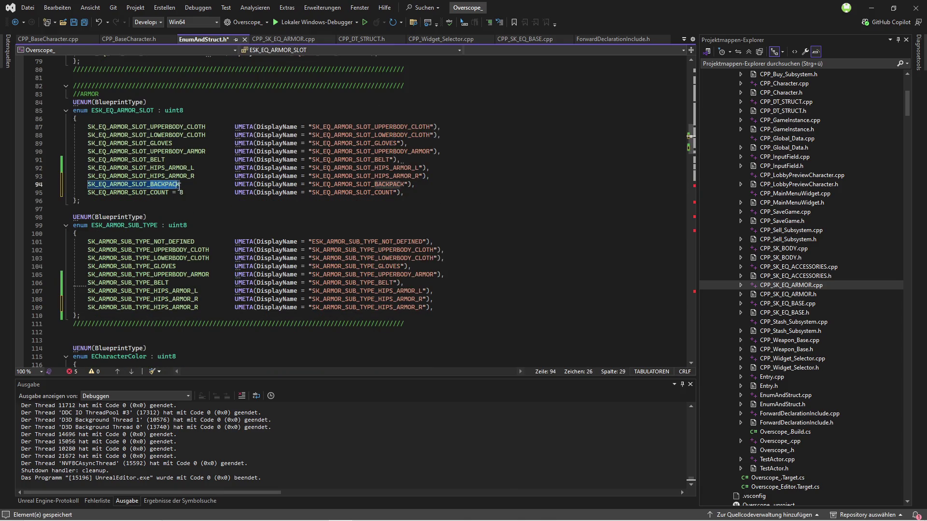
pyautogui.doubleClick(145, 307)
pyautogui.moveTo(199, 307); pyautogui.dragTo(135, 307)
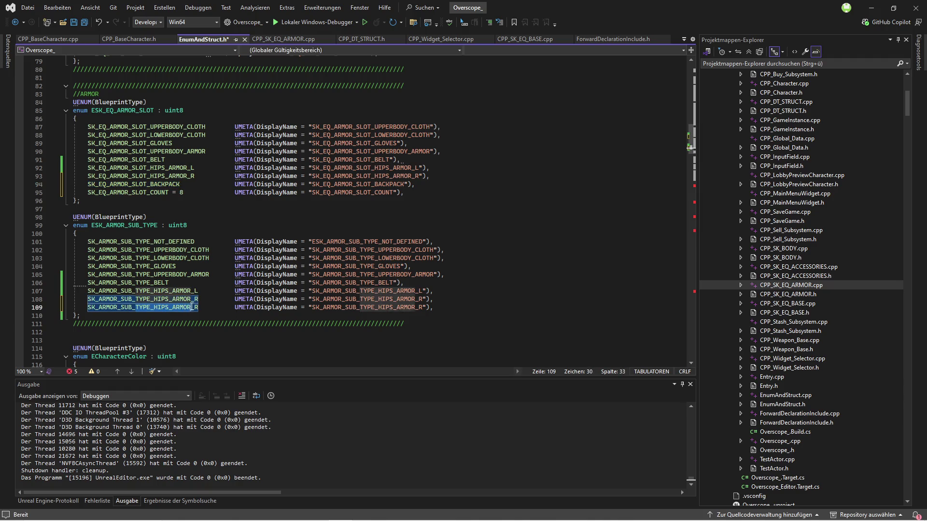
pyautogui.write('BACKPACK')
pyautogui.click(206, 307)
pyautogui.press('Tab')
pyautogui.press('Tab')
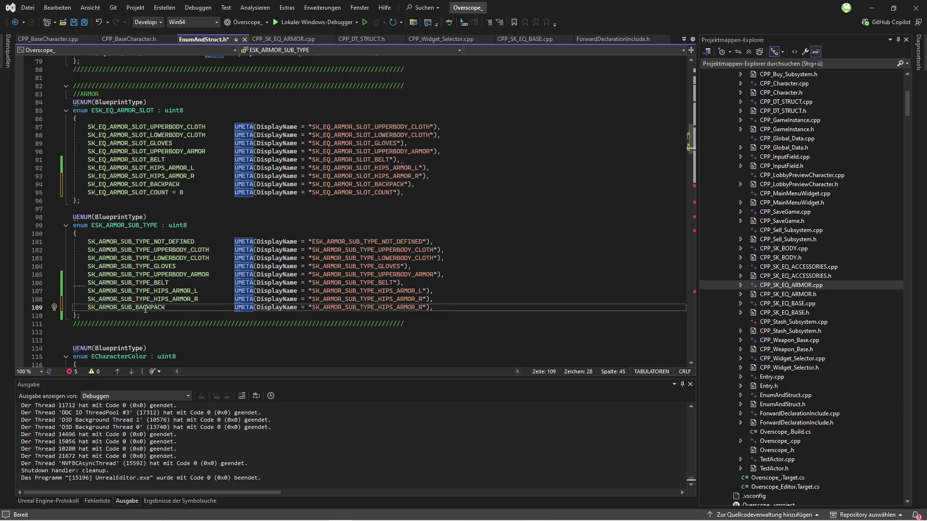
pyautogui.doubleClick(145, 308)
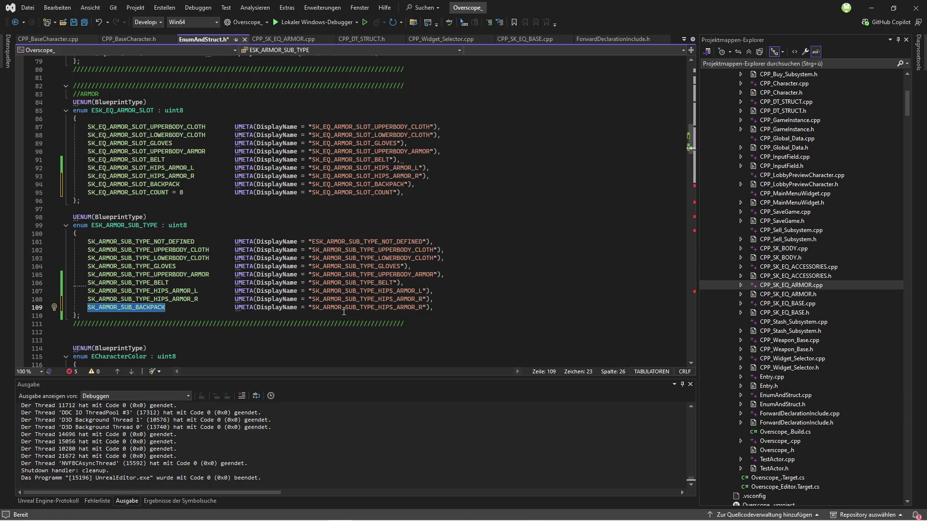
pyautogui.hotkey('ctrl', 'c')
pyautogui.doubleClick(344, 308)
pyautogui.hotkey('ctrl', 'v')
pyautogui.click(89, 23)
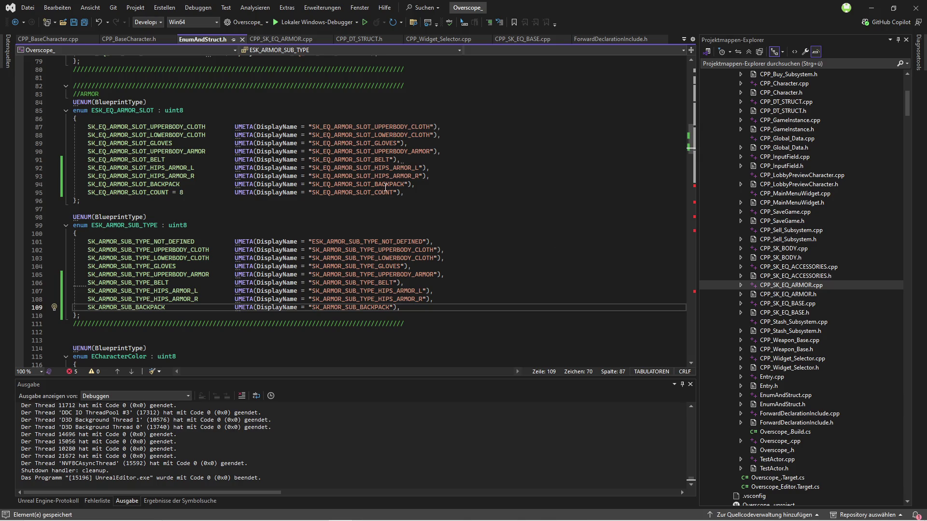
pyautogui.click(49, 39)
# Duplicate the HIPS_ARMOR_R slot construction line in the constructor.
pyautogui.scroll(10, 684, 305)
pyautogui.scroll(20, 684, 304)
pyautogui.scroll(-15, 555, 272)
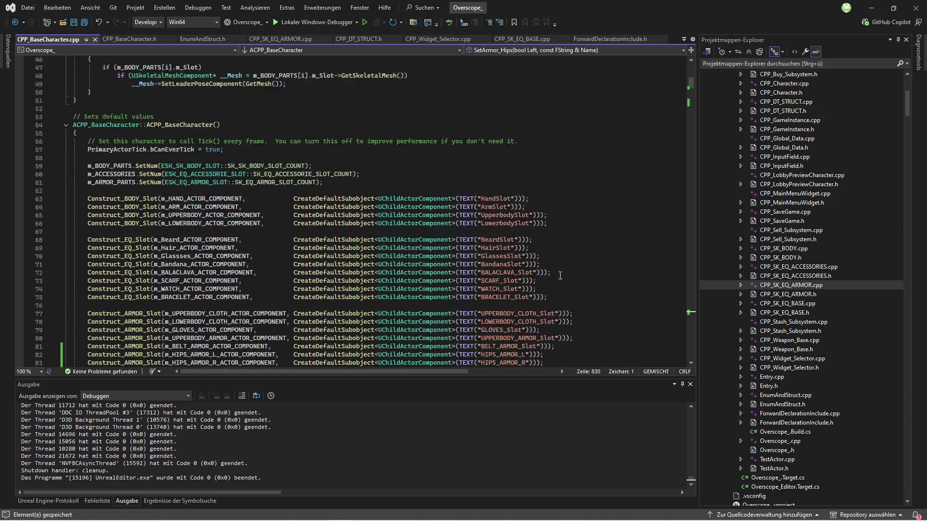
pyautogui.scroll(-5, 555, 272)
pyautogui.click(460, 240)
pyautogui.hotkey('ctrl', 'd')
pyautogui.hotkey('ctrl', 'Return')
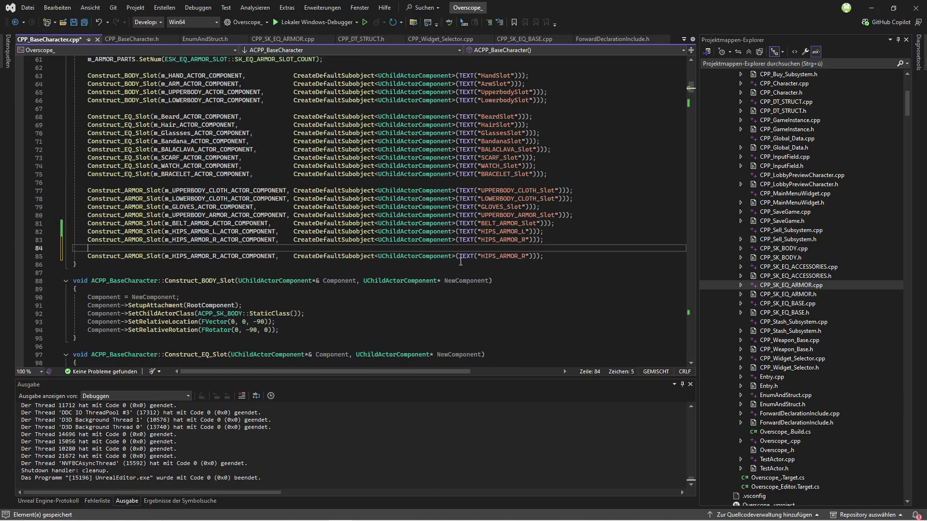
# Point the copy at m_BACKPACK_ACTOR_COMPONENT with subobject name BACKPACK_ARMOR and save.
pyautogui.click(131, 39)
pyautogui.click(215, 284)
pyautogui.doubleClick(215, 284)
pyautogui.hotkey('ctrl', 'c')
pyautogui.click(48, 38)
pyautogui.doubleClick(217, 255)
pyautogui.hotkey('ctrl', 'v')
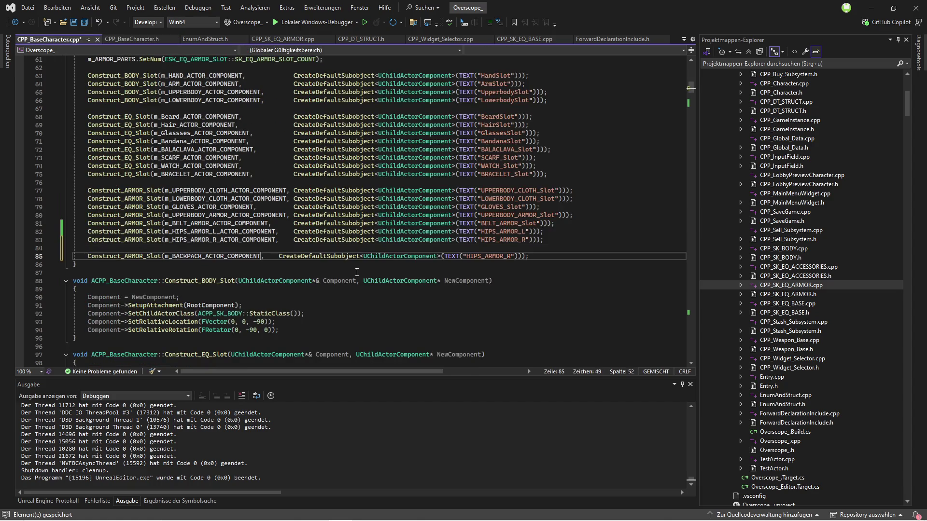
pyautogui.moveTo(479, 256); pyautogui.dragTo(465, 256)
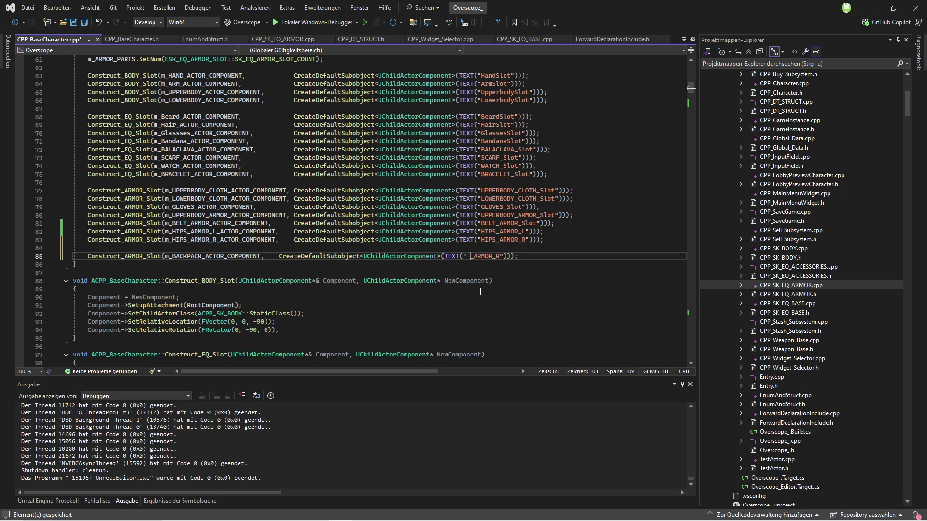
pyautogui.press('BackSpace')
pyautogui.write('BACKPACK')
pyautogui.press('BackSpace')
pyautogui.press('BackSpace')
pyautogui.hotkey('ctrl', 's')
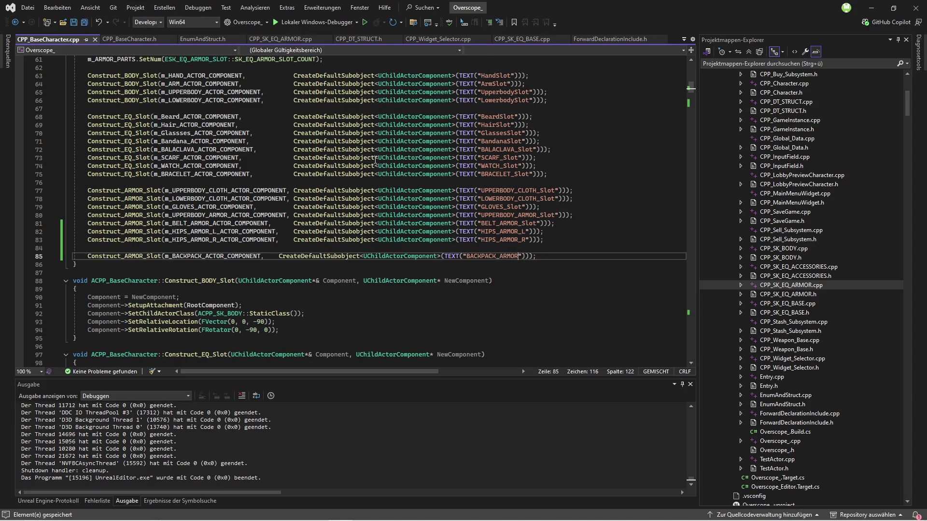
# Align the new backpack construction line and save CPP_BaseCharacter.cpp again.
pyautogui.click(280, 257)
pyautogui.press('Tab')
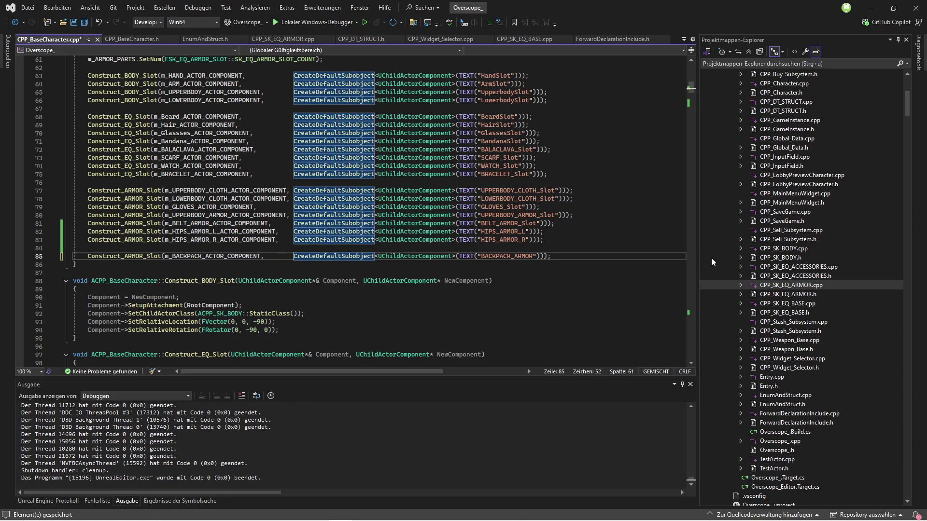
pyautogui.moveTo(697, 246); pyautogui.dragTo(726, 245)
pyautogui.hotkey('ctrl', 's')
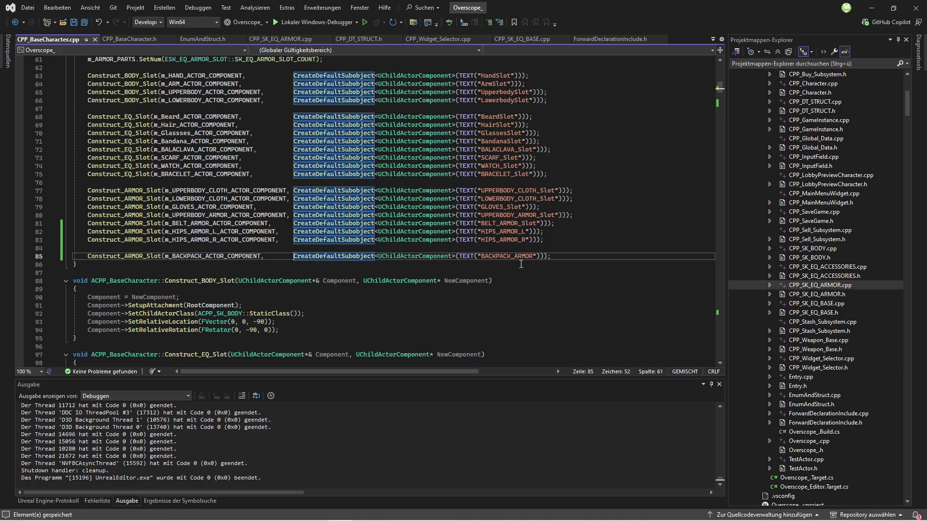
pyautogui.click(564, 257)
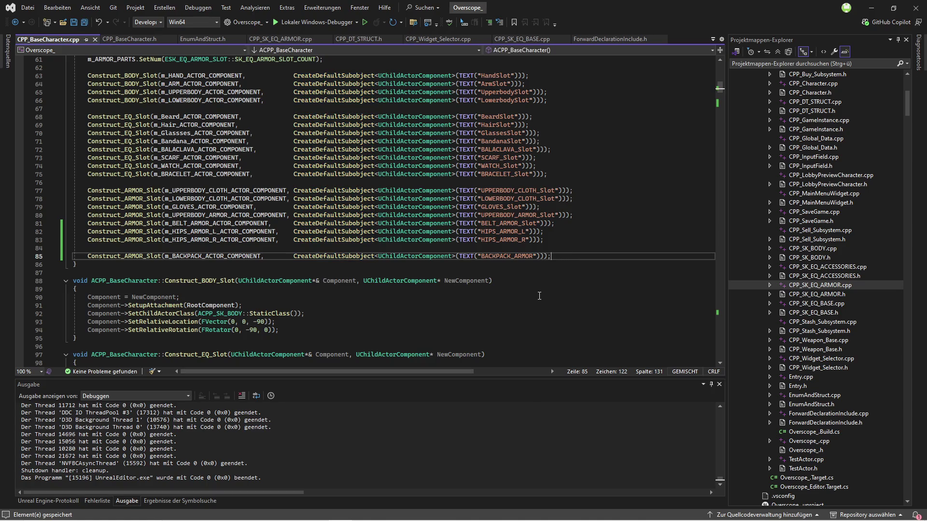
# Duplicate the BeginPlay HIPS_ARMOR_R slot setup line and set its slot to SK_EQ_ARMOR_SLOT_BACKPACK.
pyautogui.scroll(-3, 526, 295)
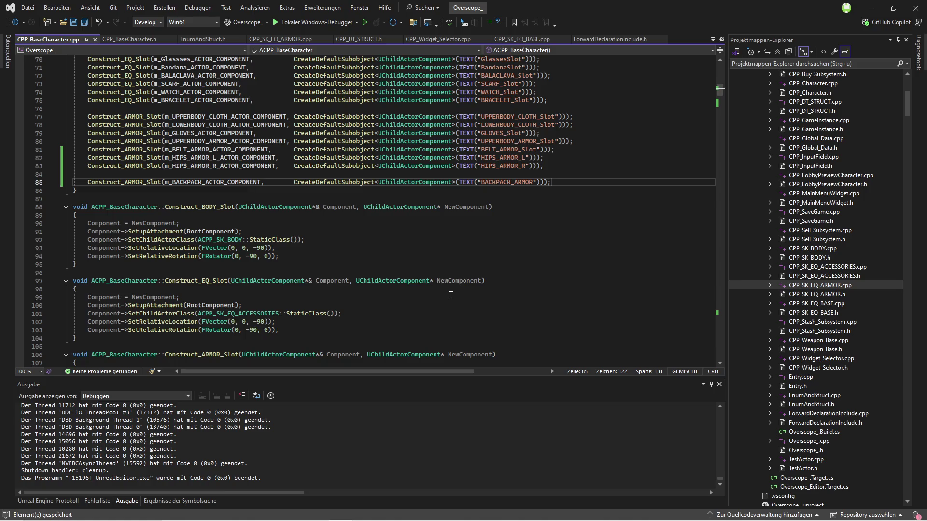
pyautogui.scroll(-15, 450, 296)
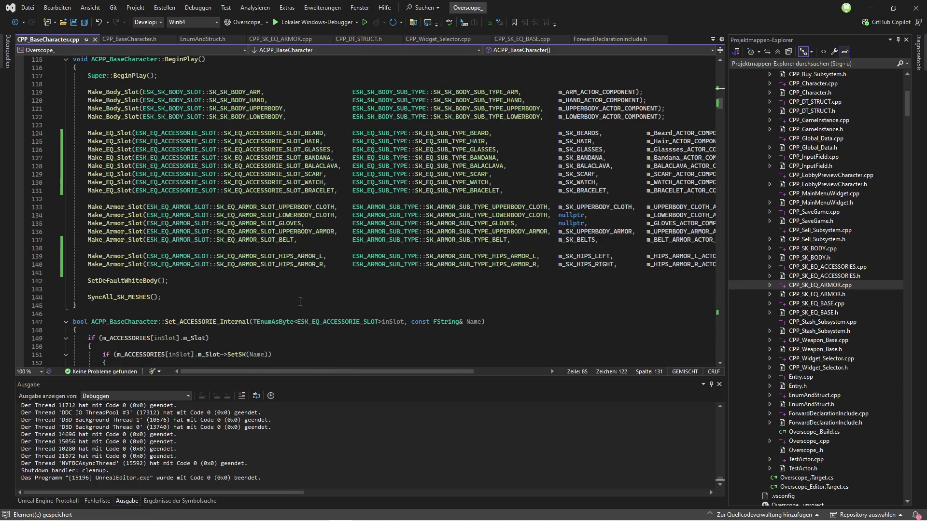
pyautogui.click(288, 263)
pyautogui.hotkey('ctrl', 'd')
pyautogui.click(323, 273)
pyautogui.press('BackSpace')
pyautogui.press('BackSpace')
pyautogui.press('BackSpace')
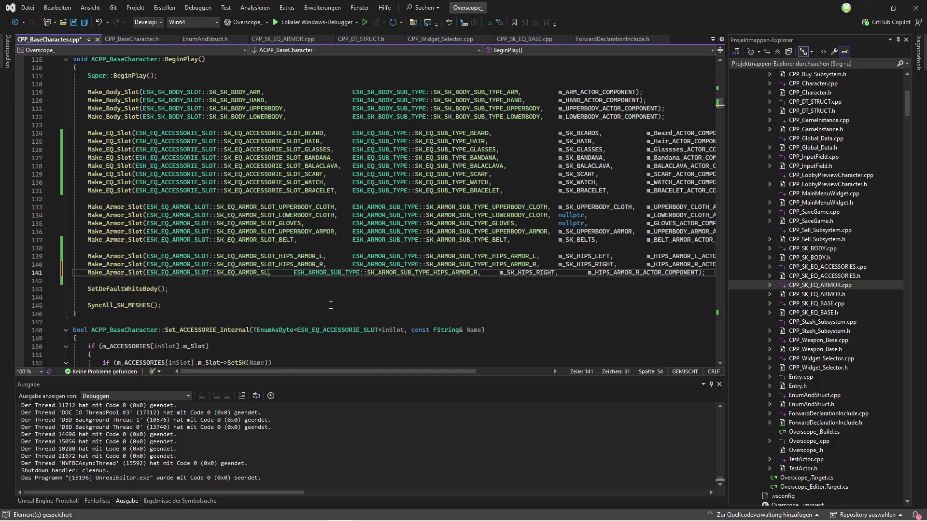
pyautogui.write('::SK_EQ_ARMOR_SLOT_BACKPACK')
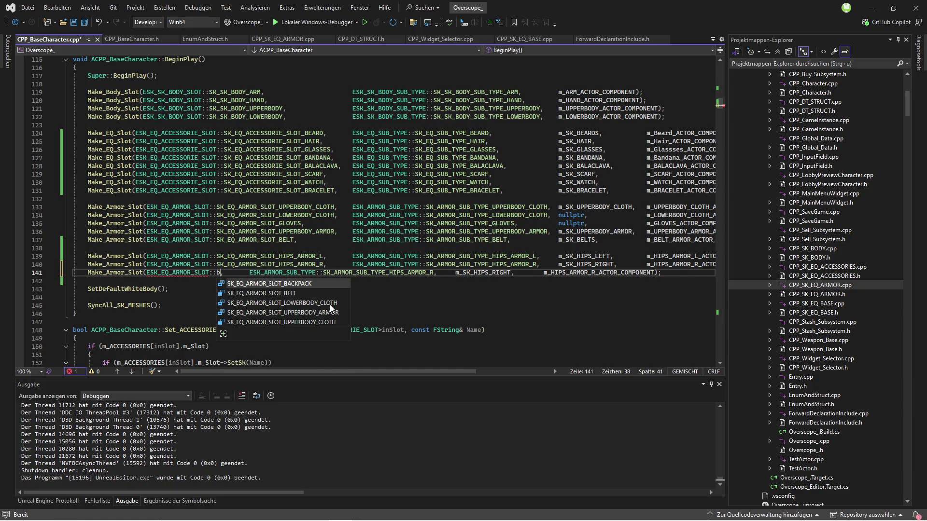
pyautogui.press('Tab')
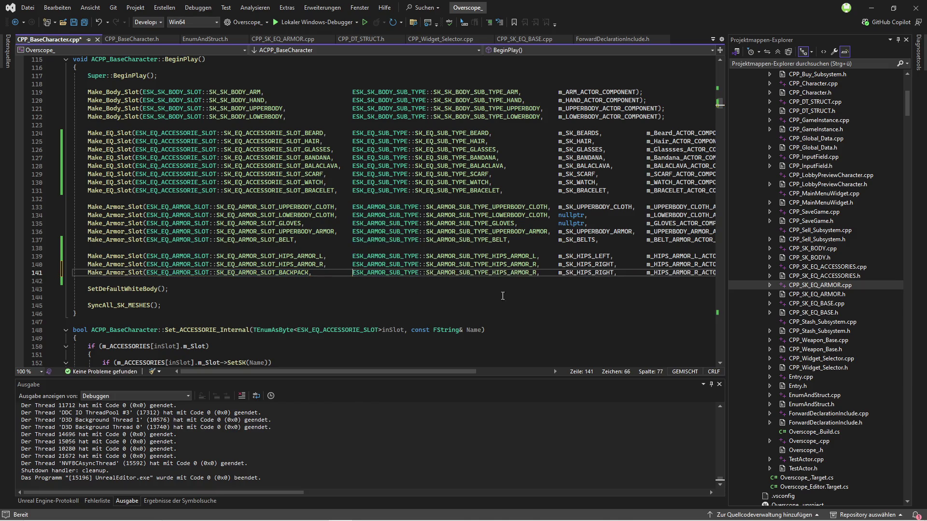
# Set the new call's sub-type to SK_ARMOR_SUB_BACKPACK and component to m_BACKPACK_ACTOR_COMPONENT.
pyautogui.doubleClick(538, 273)
pyautogui.write('SK_ARMOR')
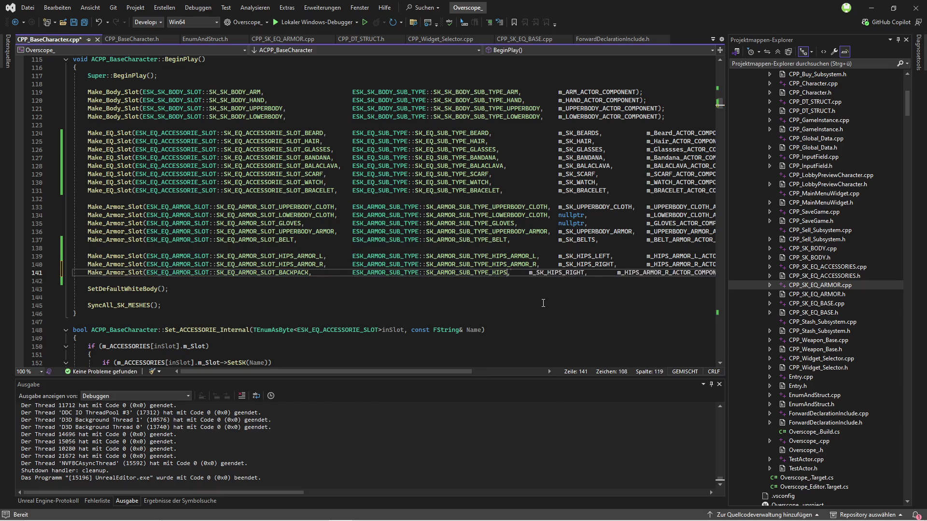
pyautogui.write('_SUB_BACKPACK')
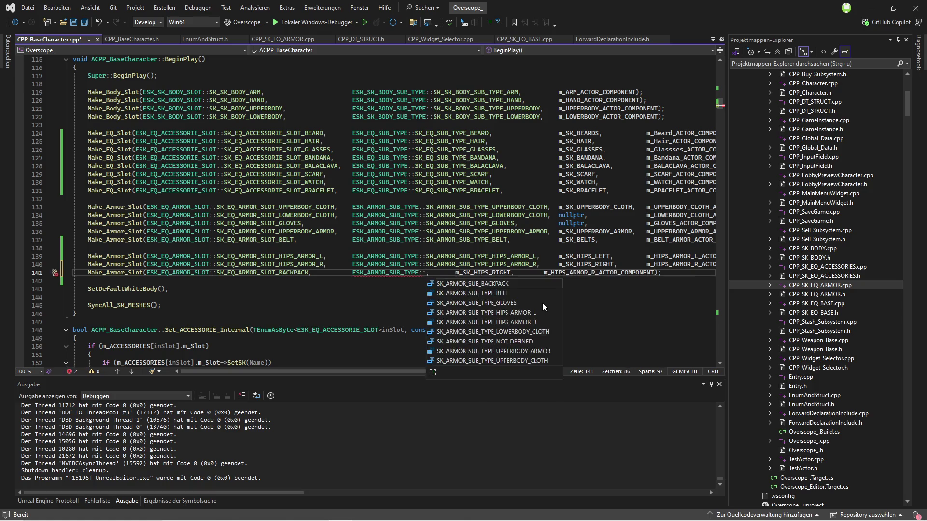
pyautogui.press('Tab')
pyautogui.press('Tab')
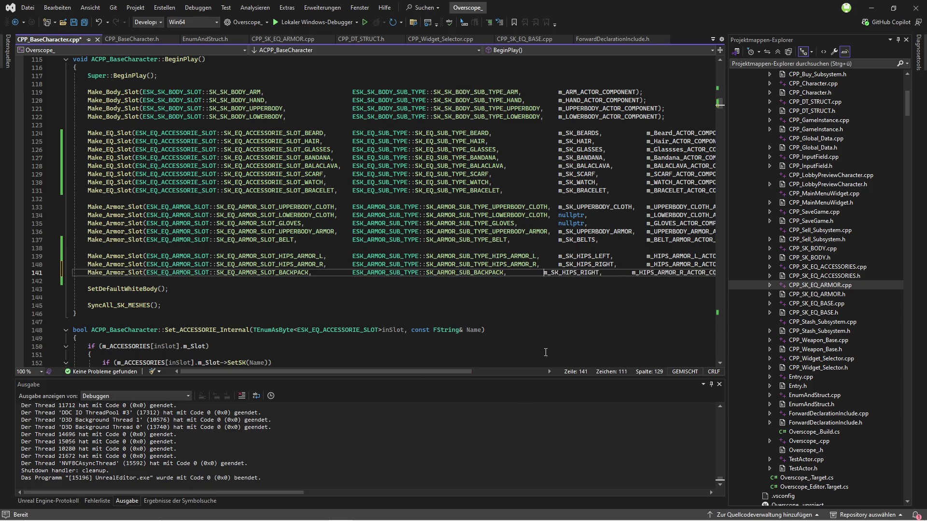
pyautogui.moveTo(459, 373); pyautogui.dragTo(522, 372)
pyautogui.click(131, 39)
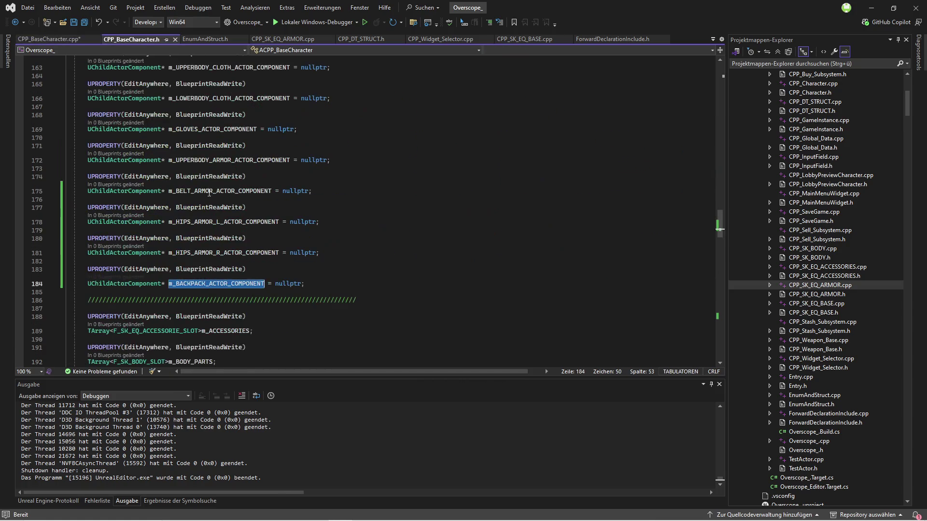
pyautogui.click(48, 38)
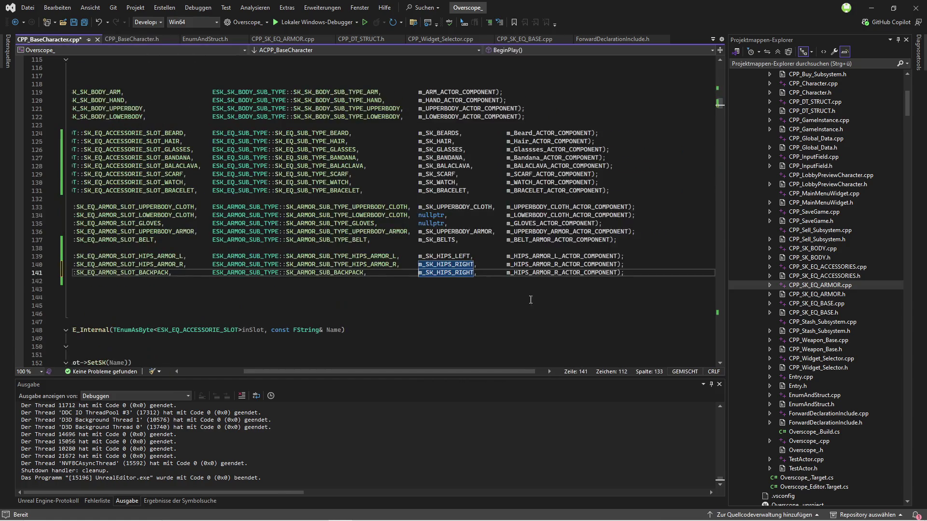
pyautogui.doubleClick(545, 273)
pyautogui.hotkey('ctrl', 'v')
pyautogui.press('Tab')
pyautogui.click(131, 39)
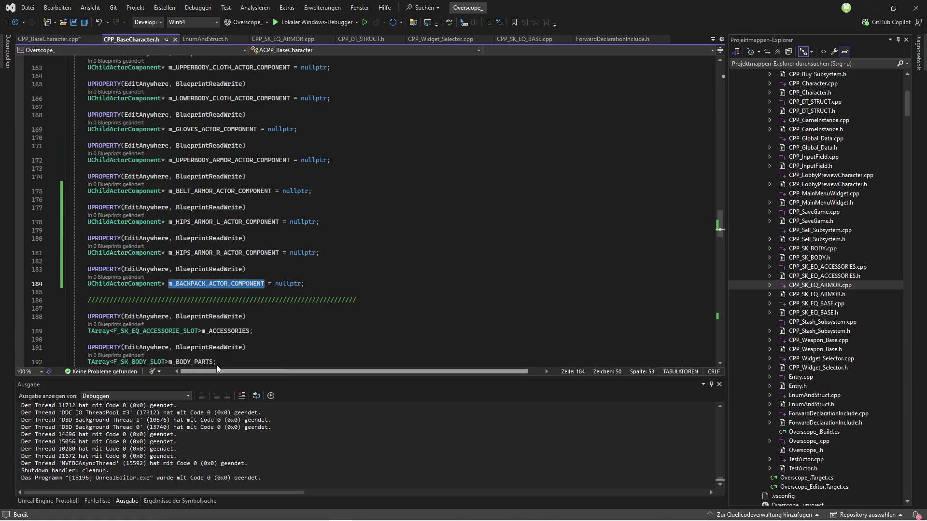
pyautogui.scroll(10, 181, 264)
pyautogui.scroll(15, 181, 264)
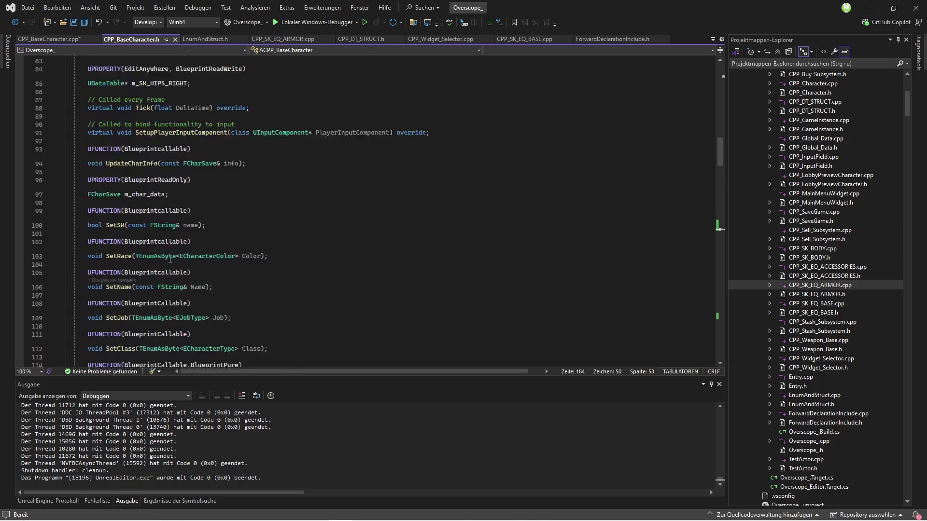
# Declare a new m_SK_BACKPACK data table property copied from m_SK_HIPS_RIGHT in the header.
pyautogui.click(207, 231)
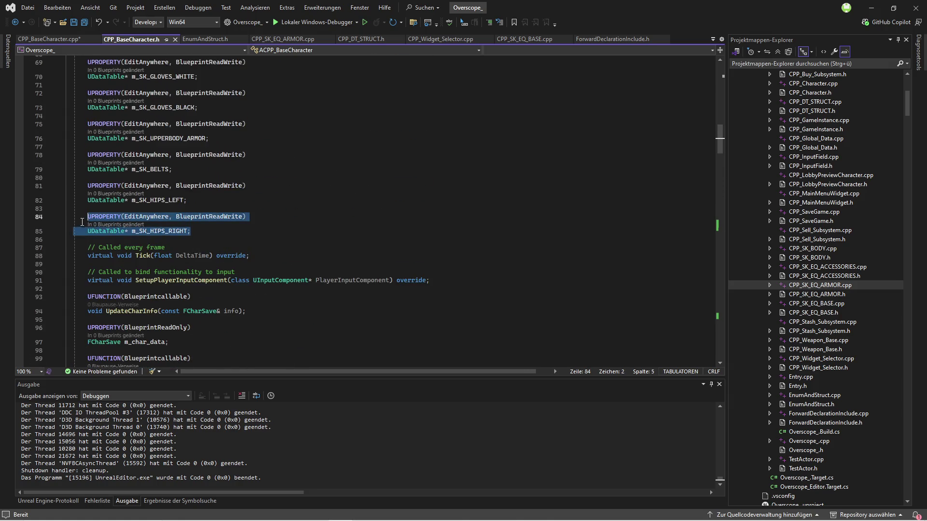
pyautogui.hotkey('ctrl', 'v')
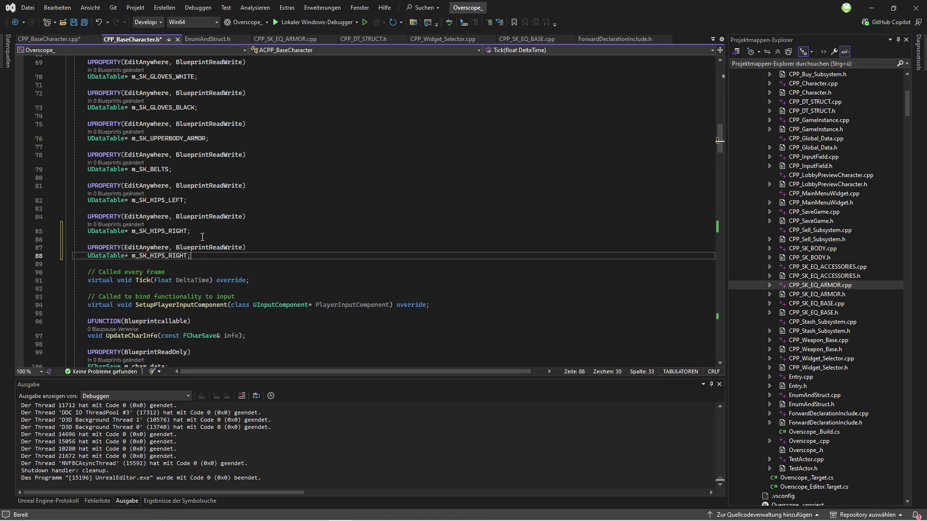
pyautogui.doubleClick(169, 257)
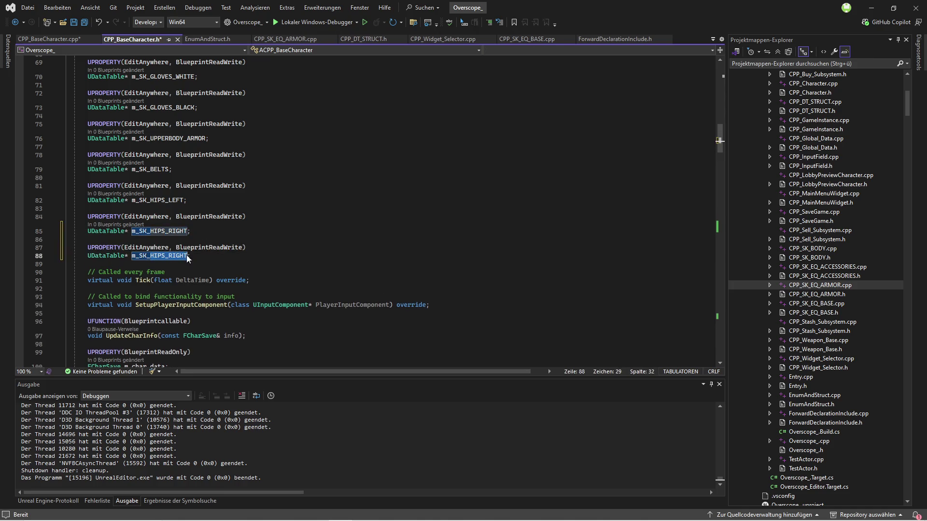
pyautogui.write('m_SK_BACKPACK')
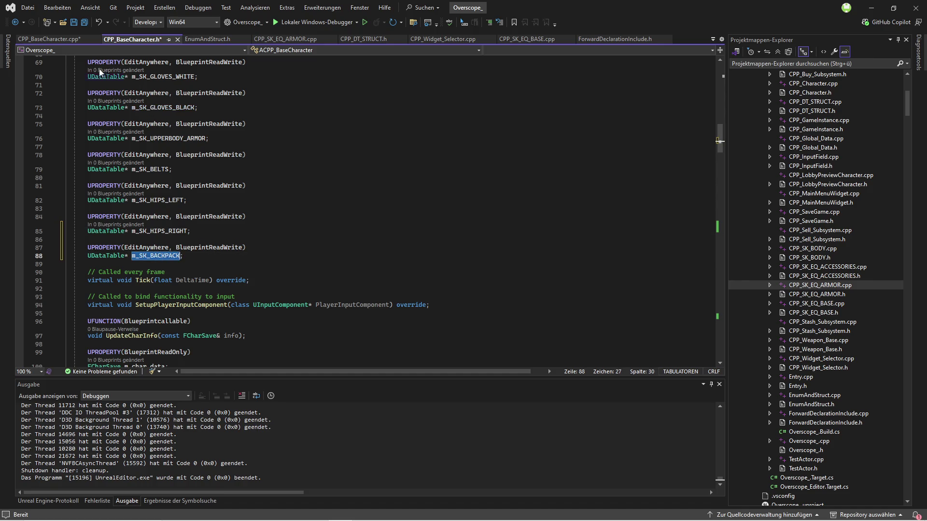
# Replace m_SK_HIPS_RIGHT with m_SK_BACKPACK in the backpack Make_Armor_Slot call and save.
pyautogui.hotkey('ctrl', 'Tab')
pyautogui.moveTo(418, 273); pyautogui.dragTo(473, 274)
pyautogui.hotkey('ctrl', 'v')
pyautogui.press('Tab')
pyautogui.hotkey('ctrl', 's')
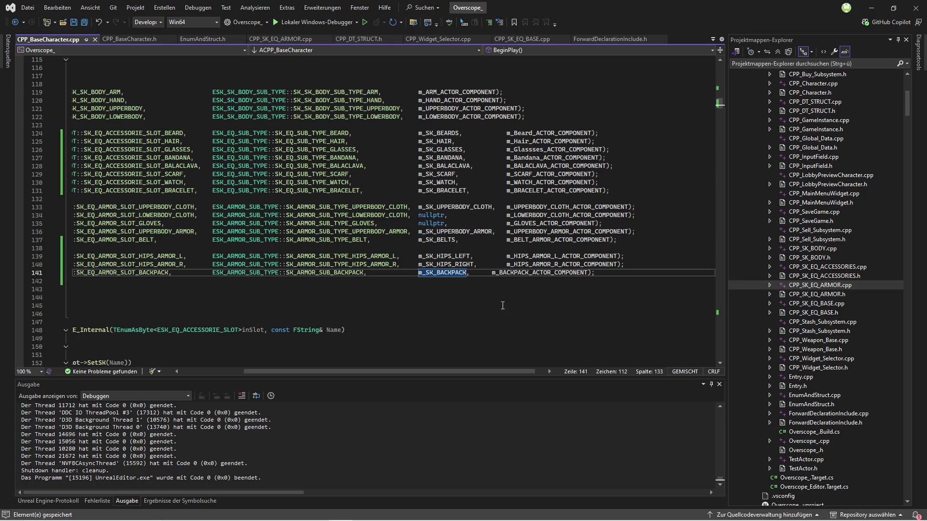
pyautogui.hscroll(1, 540, 369)
pyautogui.hotkey('ctrl', 'Right')
pyautogui.hotkey('ctrl', 'Right')
pyautogui.press('Tab')
pyautogui.hscroll(-3, 507, 370)
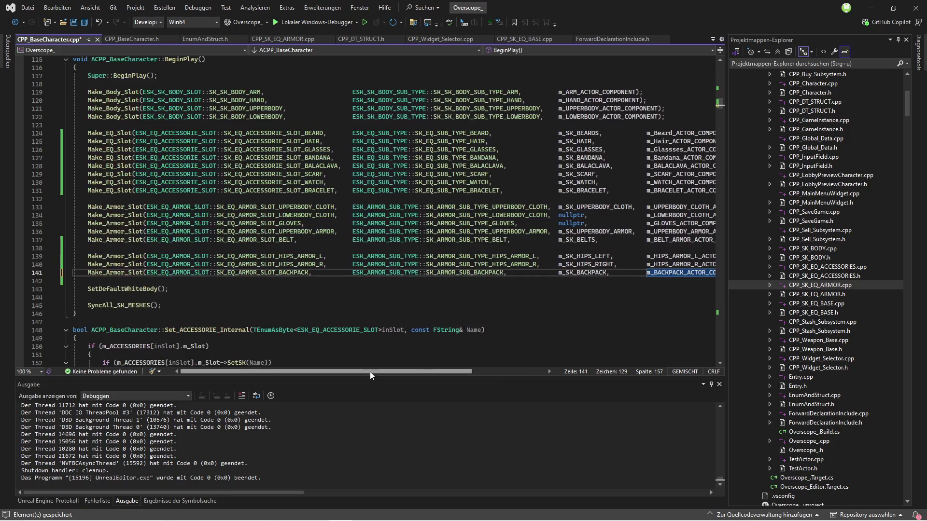
pyautogui.click(84, 22)
# Scroll through CPP_BaseCharacter.h to the end of the class.
pyautogui.click(130, 38)
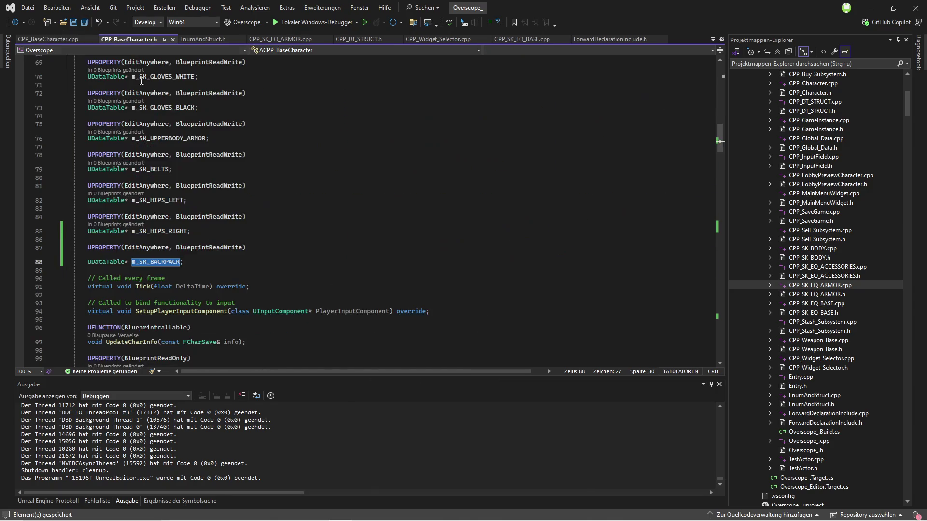
pyautogui.click(207, 262)
pyautogui.scroll(-20, 302, 273)
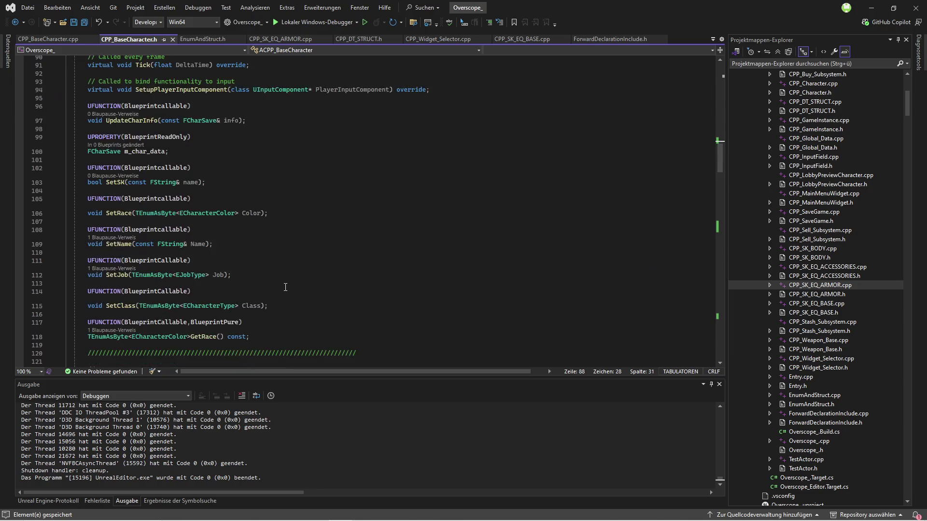
pyautogui.scroll(-20, 317, 304)
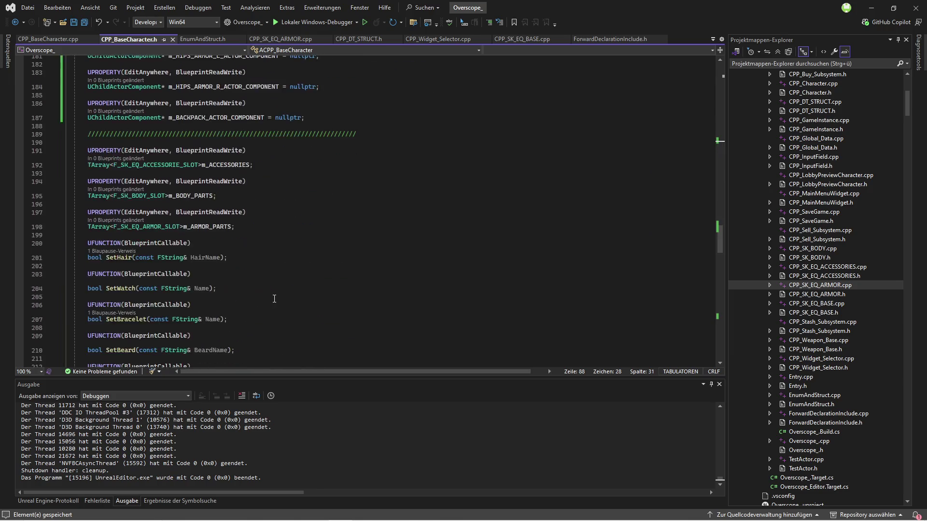
pyautogui.scroll(-9, 248, 297)
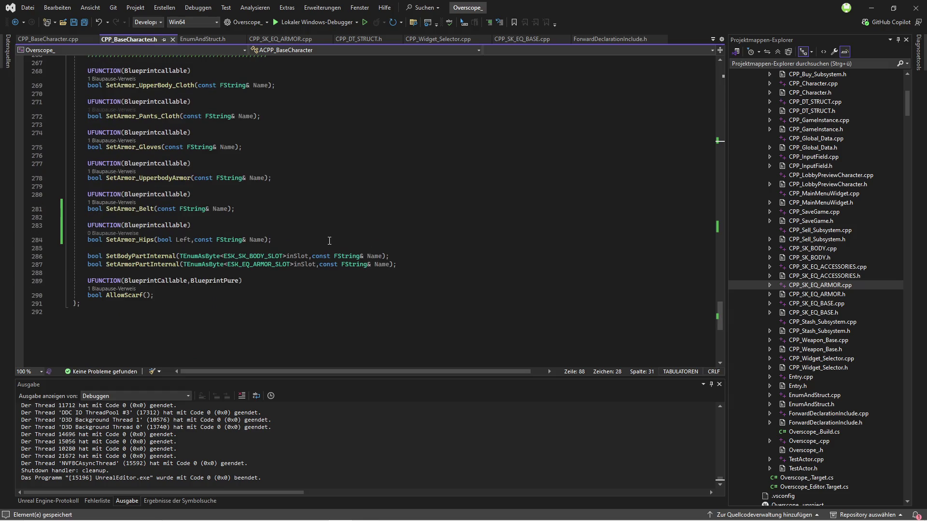
# Add a SetArmor_Backpack(const FString& Name) declaration below SetArmor_Hips and save the header.
pyautogui.moveTo(273, 240)
pyautogui.mouseDown()
pyautogui.moveTo(149, 240)
pyautogui.moveTo(90, 227)
pyautogui.moveTo(124, 226)
pyautogui.mouseUp()
pyautogui.click(288, 241)
pyautogui.press('Return')
pyautogui.press('Tab')
pyautogui.press('BackSpace')
pyautogui.press('BackSpace')
pyautogui.press('BackSpace')
pyautogui.write('Backpack')
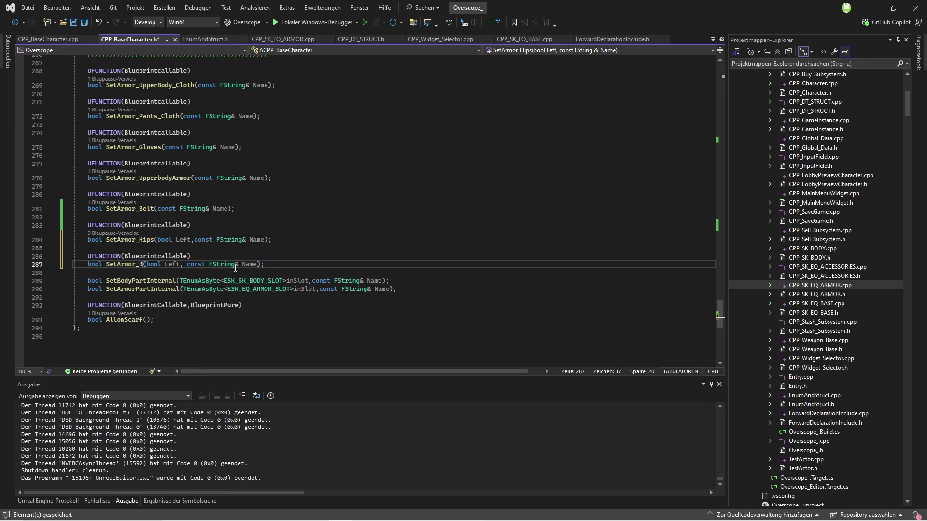
pyautogui.click(214, 264)
pyautogui.press('BackSpace')
pyautogui.press('BackSpace')
pyautogui.press('BackSpace')
pyautogui.press('BackSpace')
pyautogui.press('BackSpace')
pyautogui.press('BackSpace')
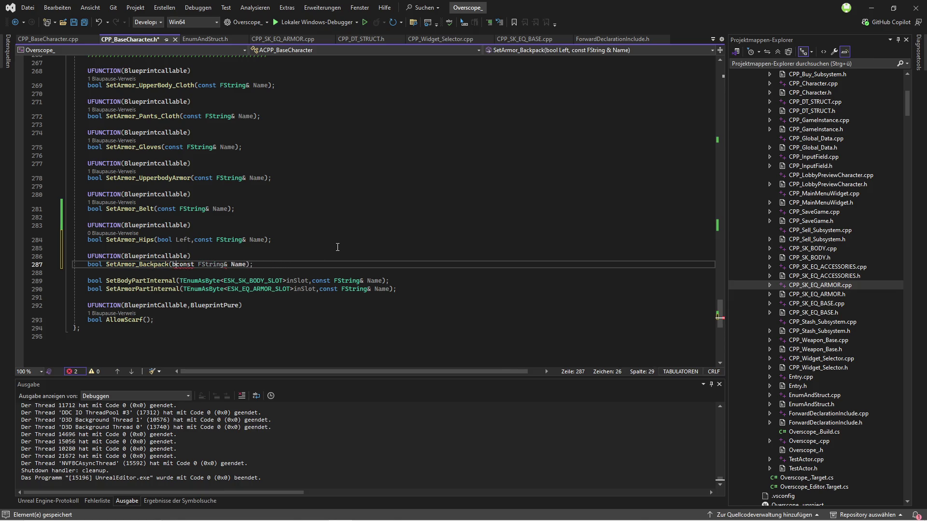
pyautogui.press('BackSpace')
pyautogui.hotkey('ctrl', 's')
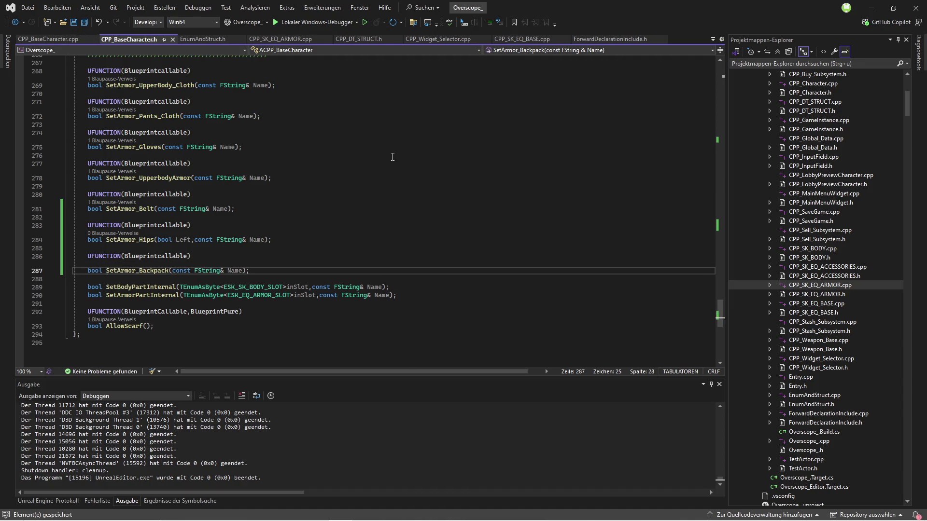
pyautogui.moveTo(249, 271); pyautogui.dragTo(86, 258)
pyautogui.hotkey('ctrl', 'c')
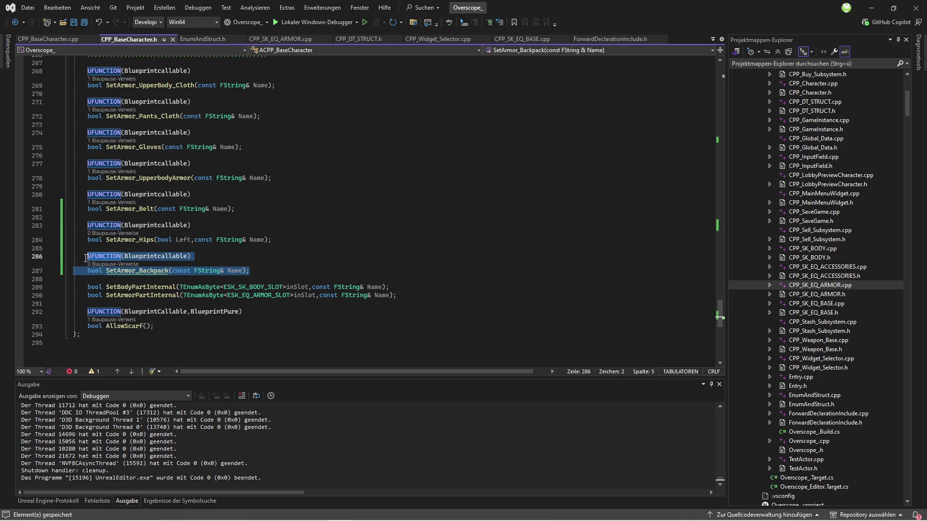
pyautogui.click(52, 39)
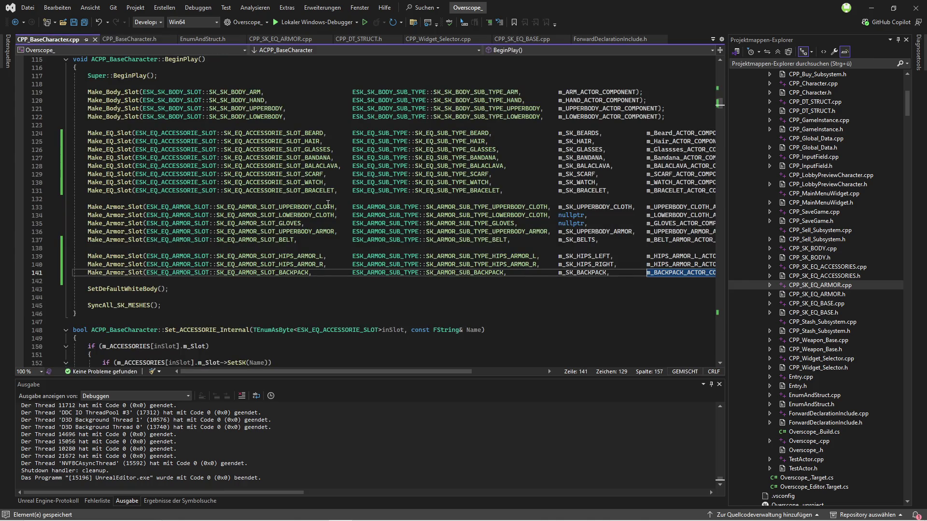
# Paste the SetArmor_Backpack declaration below SetArmor_Hips, drop the UFUNCTION line and add the ACPP_BaseCharacter:: prefix.
pyautogui.scroll(-4, 400, 226)
pyautogui.scroll(-20, 337, 207)
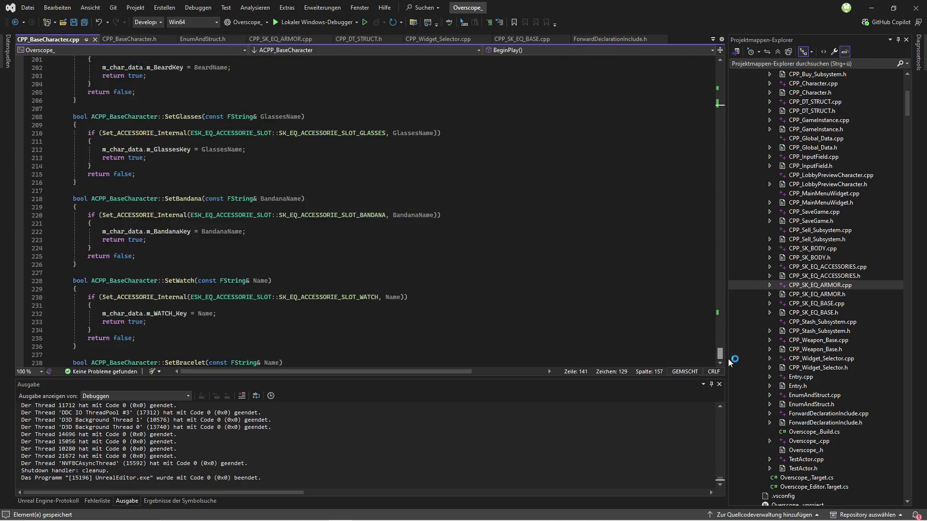
pyautogui.scroll(20, 112, 180)
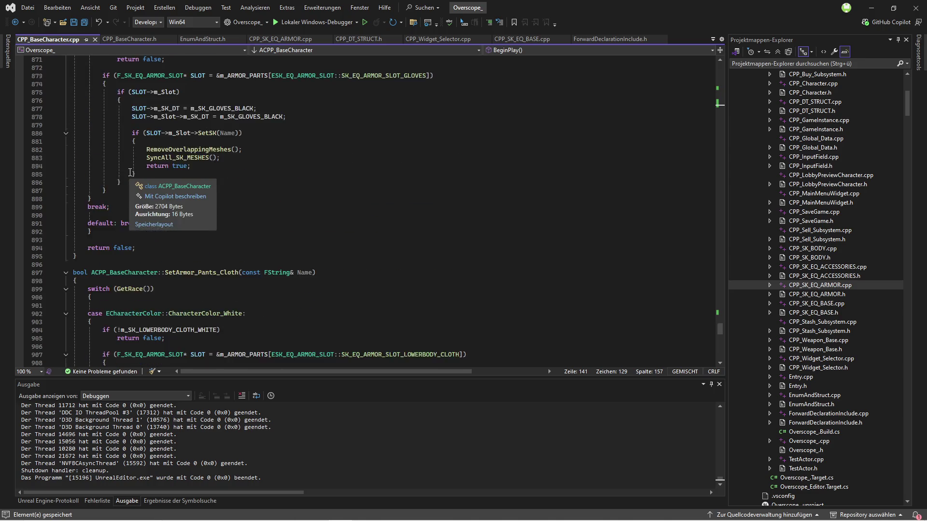
pyautogui.scroll(-2, 164, 316)
pyautogui.click(184, 256)
pyautogui.hotkey('ctrl', 'v')
pyautogui.press('Return')
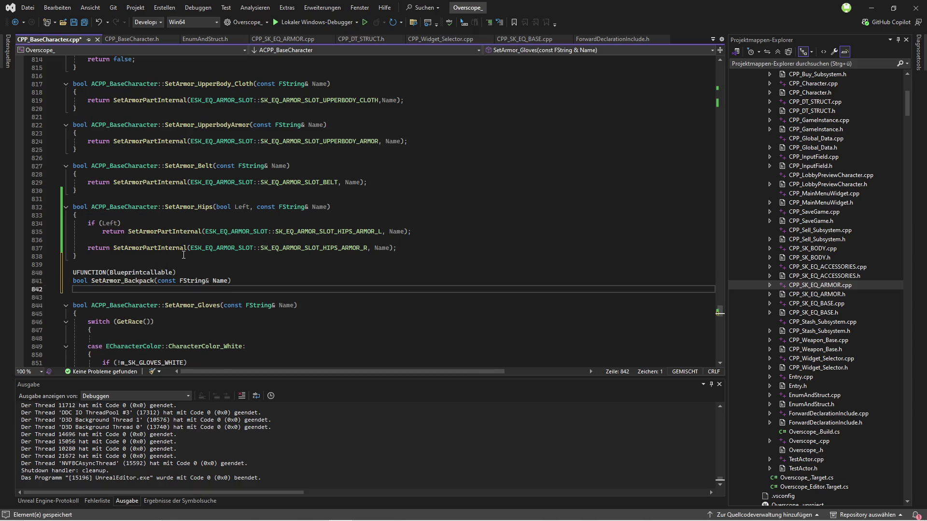
pyautogui.write('{')
pyautogui.press('Return')
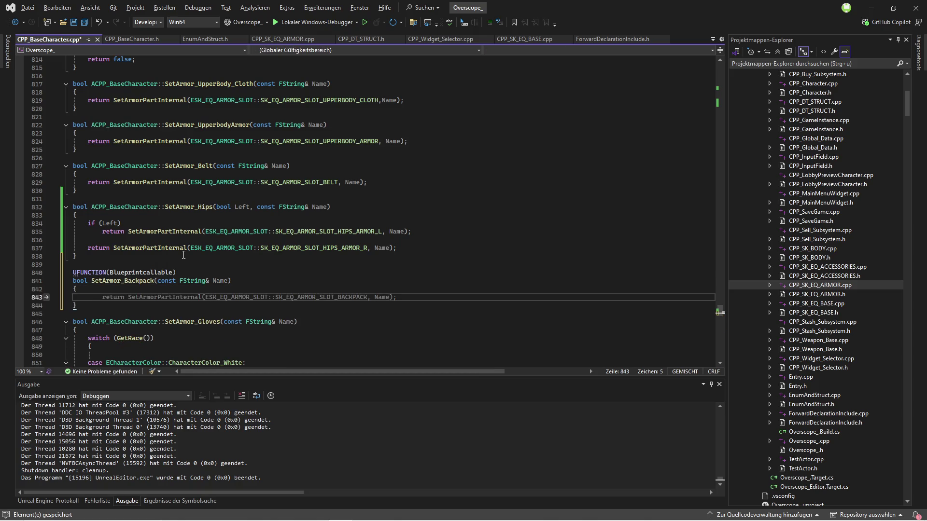
pyautogui.moveTo(175, 273); pyautogui.dragTo(74, 273)
pyautogui.hotkey('ctrl', 'x')
pyautogui.press('Delete')
pyautogui.moveTo(91, 314); pyautogui.dragTo(164, 314)
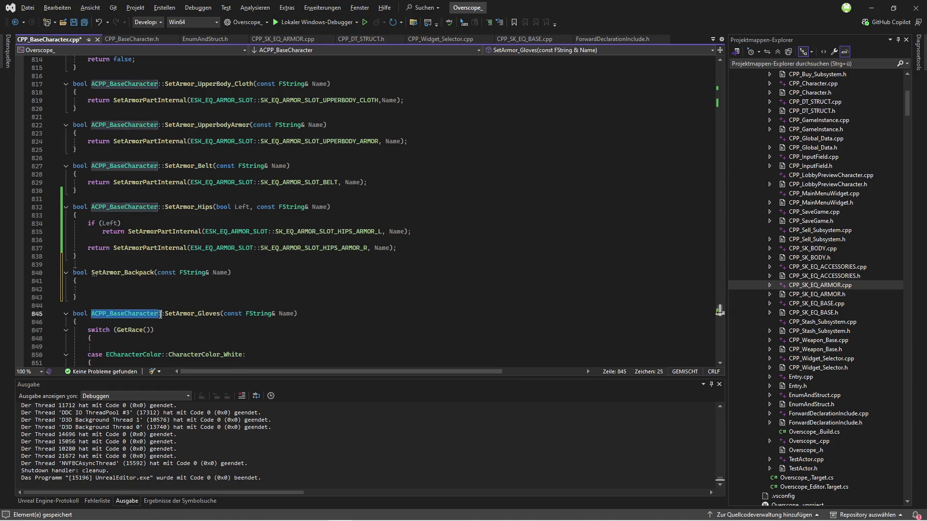
pyautogui.click(91, 273)
pyautogui.hotkey('ctrl', 'v')
pyautogui.press('Up')
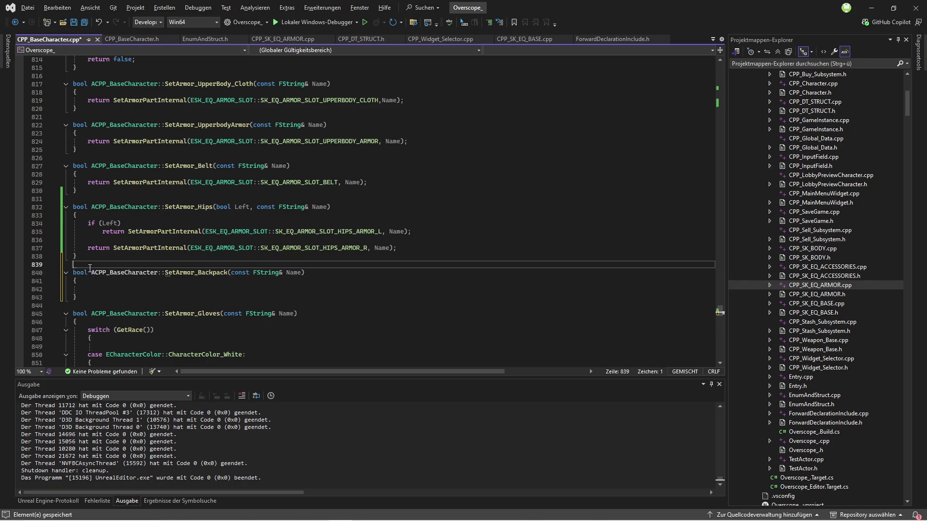
pyautogui.click(86, 22)
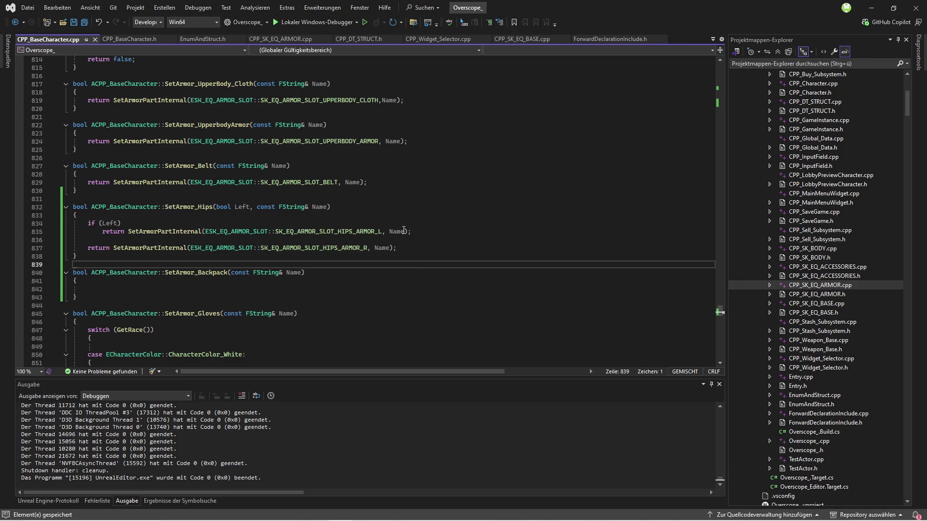
# Make SetArmor_Backpack return SetArmorPartInternal(ESK_EQ_ARMOR_SLOT::SK_EQ_ARMOR_SLOT_BACKPACK, Name) and save the file.
pyautogui.click(115, 290)
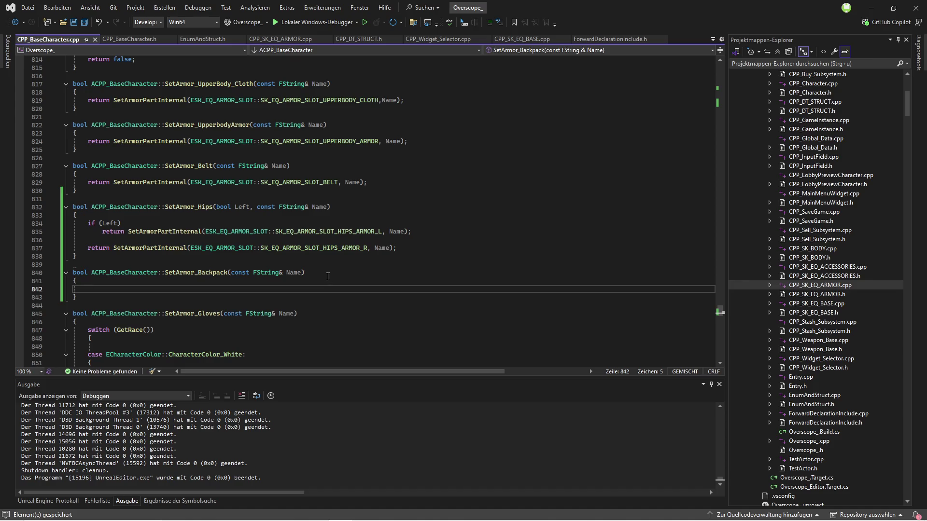
pyautogui.moveTo(87, 248); pyautogui.dragTo(399, 249)
pyautogui.hotkey('ctrl', 'c')
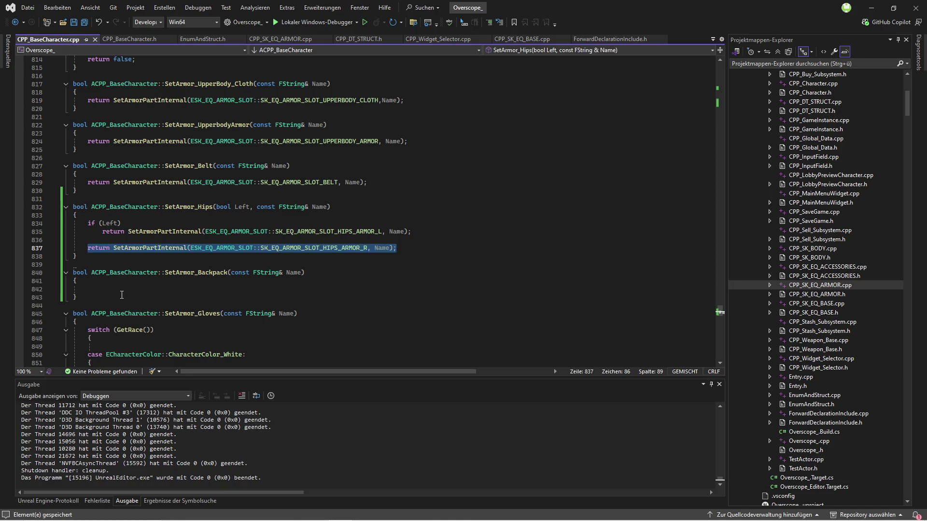
pyautogui.click(290, 290)
pyautogui.hotkey('ctrl', 'v')
pyautogui.hotkey('ctrl', 'Left')
pyautogui.hotkey('ctrl', 'Left')
pyautogui.hotkey('ctrl', 'Left')
pyautogui.hotkey('ctrl', 'shift', 'Right')
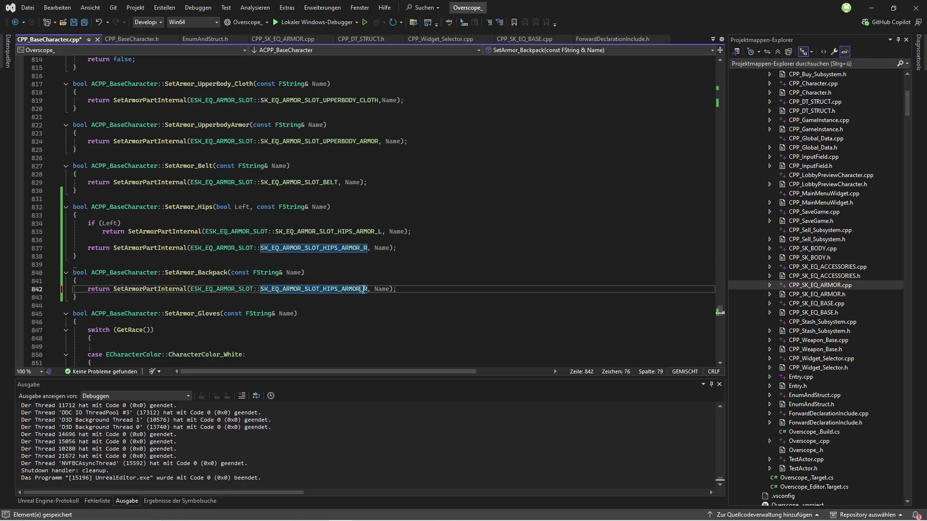
pyautogui.press('Right')
pyautogui.press('BackSpace')
pyautogui.press('BackSpace')
pyautogui.press('BackSpace')
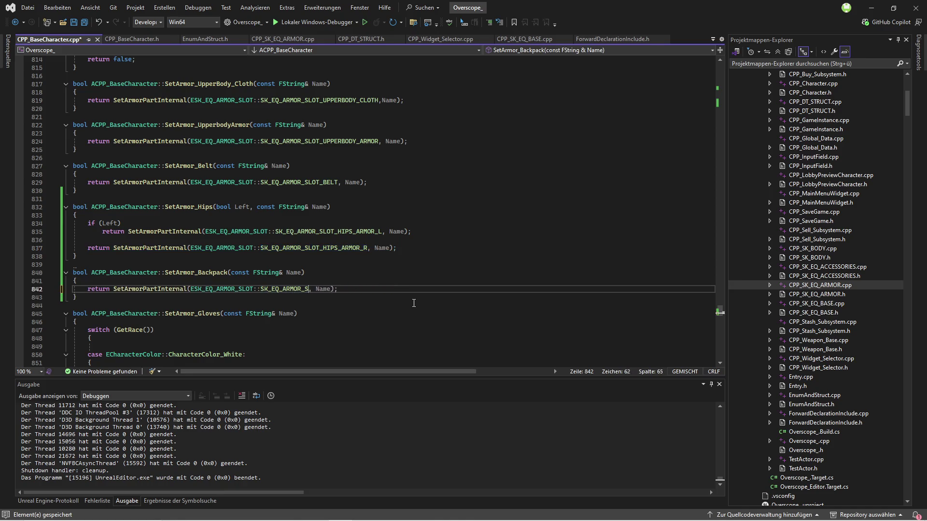
pyautogui.write('::back')
pyautogui.press('Tab')
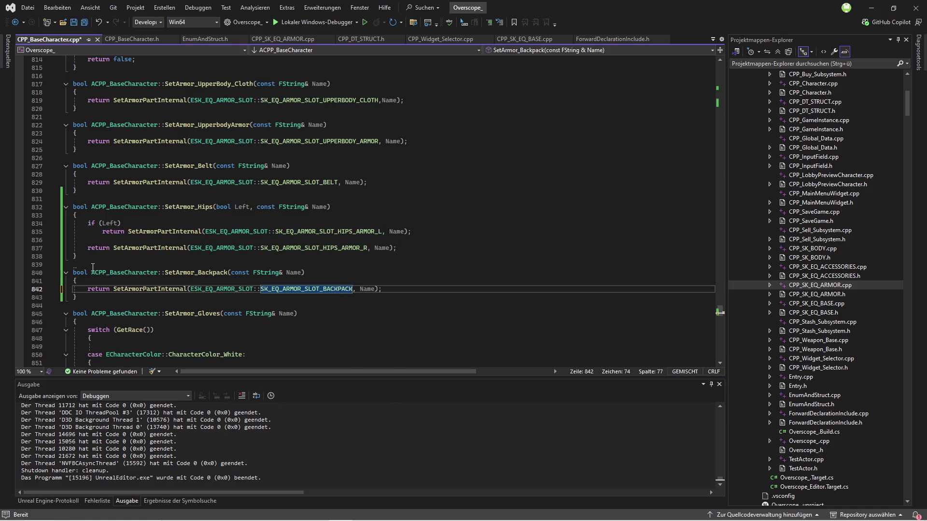
pyautogui.click(94, 264)
pyautogui.click(84, 22)
pyautogui.click(383, 288)
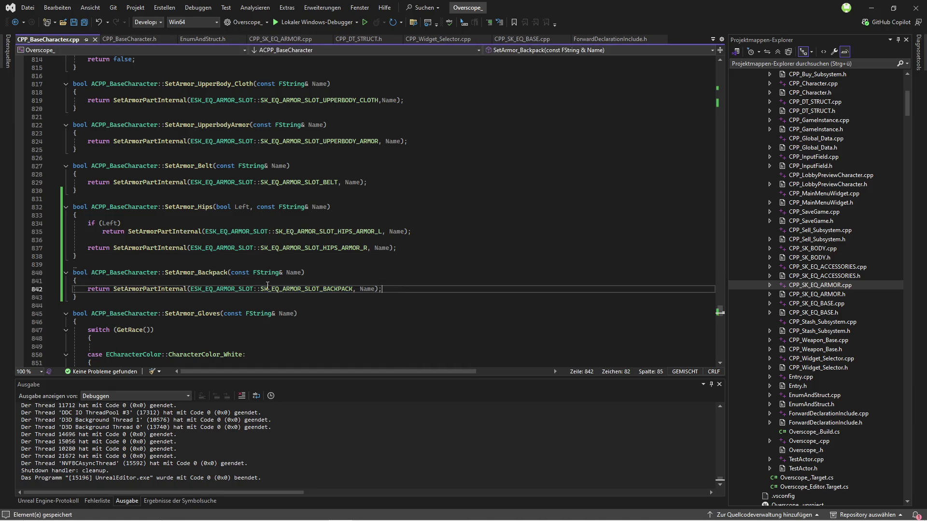
pyautogui.click(82, 265)
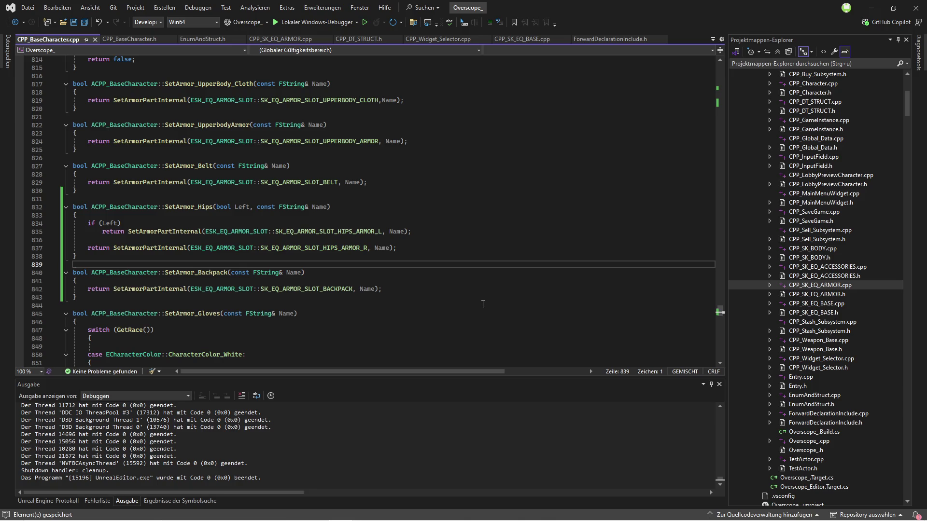
# Switch to CPP_DT_STRUCT.h, which shows the F_SK_BACKPACK_COLLECTION struct.
pyautogui.click(378, 289)
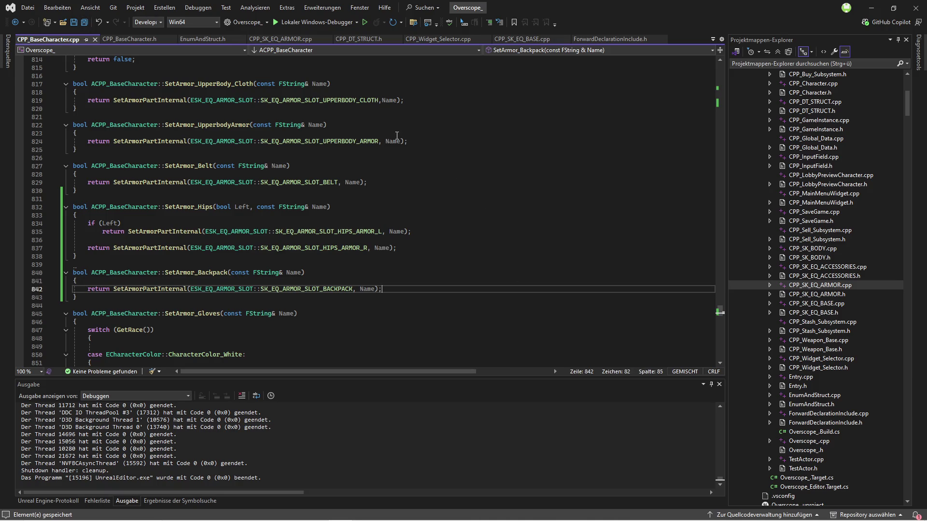
pyautogui.click(195, 40)
pyautogui.click(364, 40)
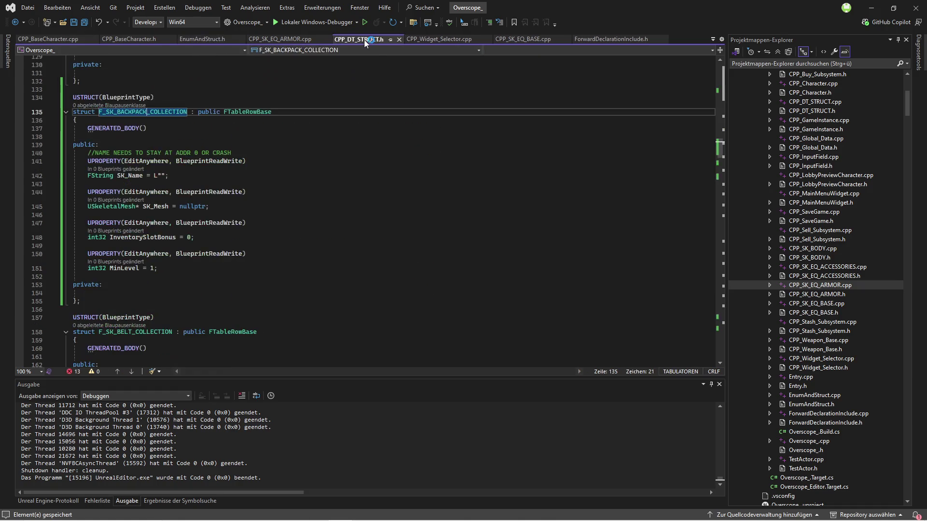
# Duplicate the TABLE_SK_HIPS_R_COLLECTION enum entry and rename it and its display name to TABLE_SK_BACKPACK.
pyautogui.scroll(20, 434, 165)
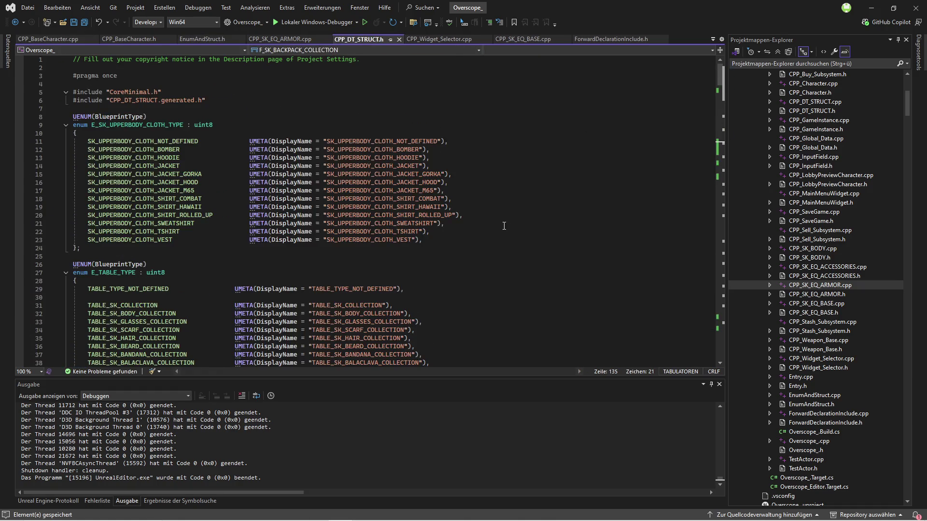
pyautogui.scroll(-5, 504, 225)
pyautogui.scroll(-4, 512, 226)
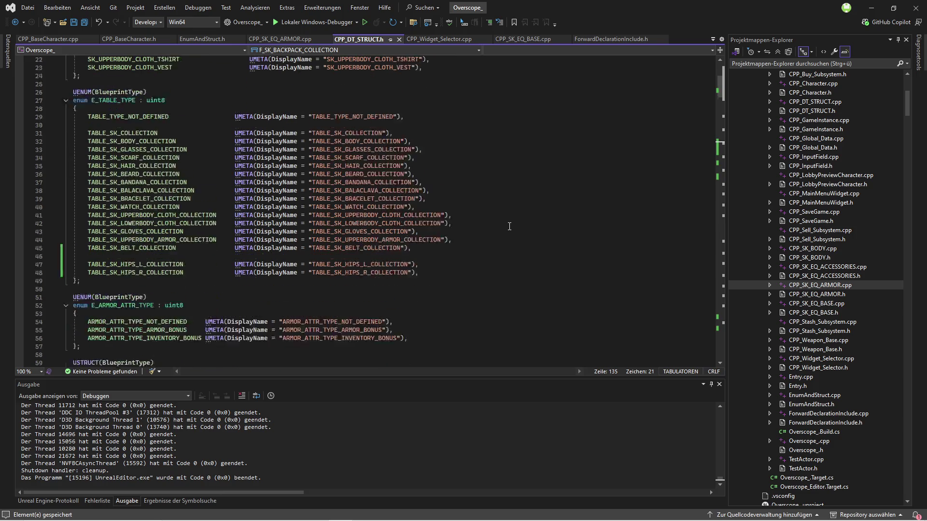
pyautogui.scroll(2, 513, 227)
pyautogui.click(429, 273)
pyautogui.hotkey('ctrl', 'd')
pyautogui.press('Up')
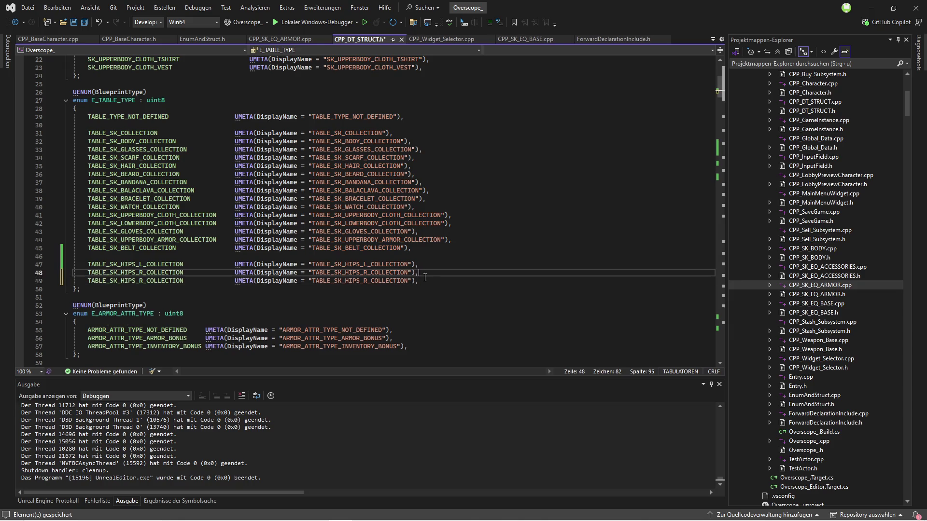
pyautogui.press('Return')
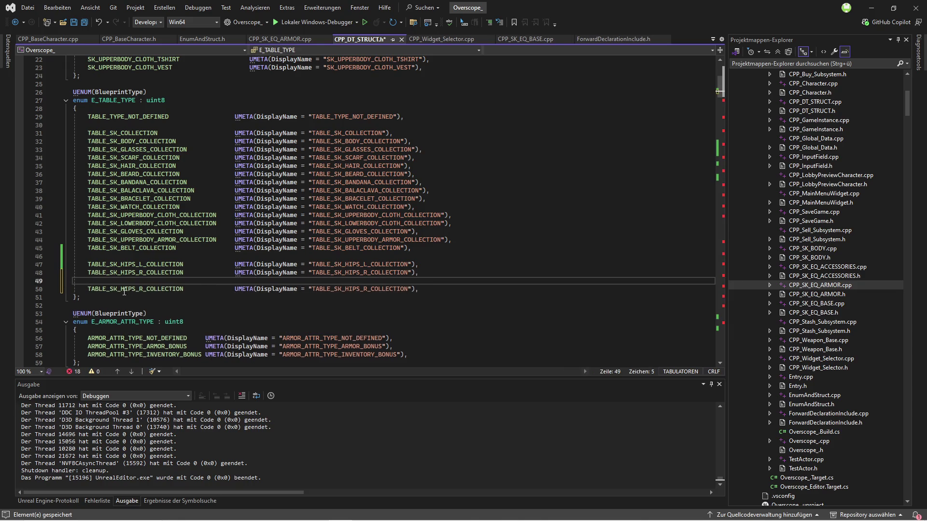
pyautogui.doubleClick(125, 289)
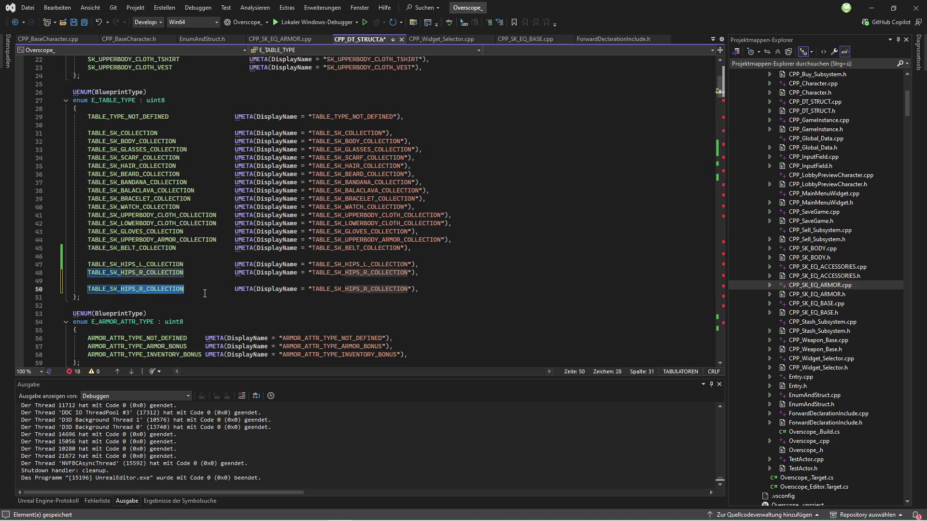
pyautogui.write('TABLE_SK_BACKPACK')
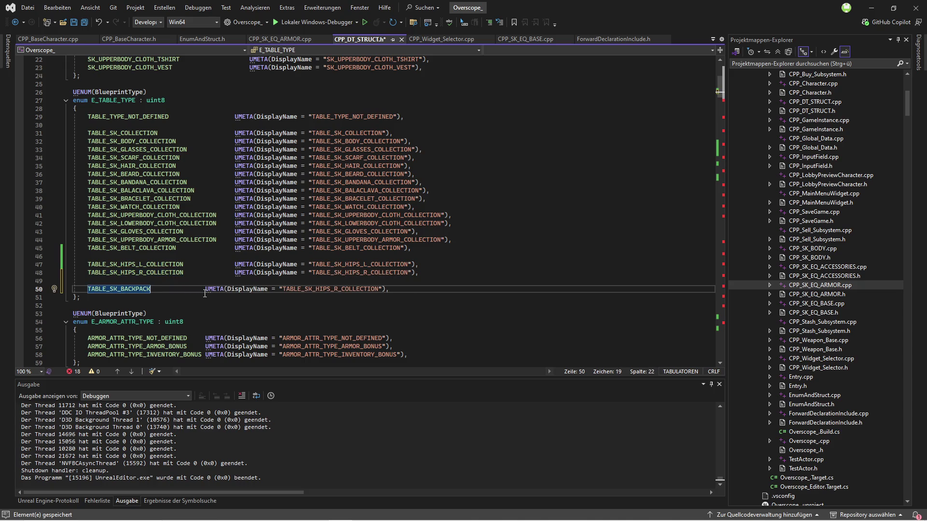
pyautogui.press('Tab')
pyautogui.press('Tab')
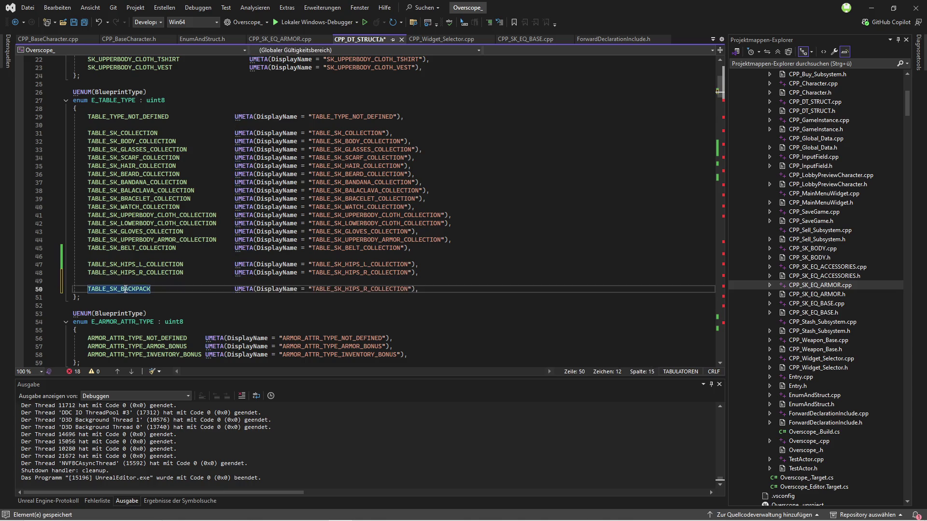
pyautogui.doubleClick(390, 288)
pyautogui.hotkey('ctrl', 'v')
pyautogui.hotkey('ctrl', 's')
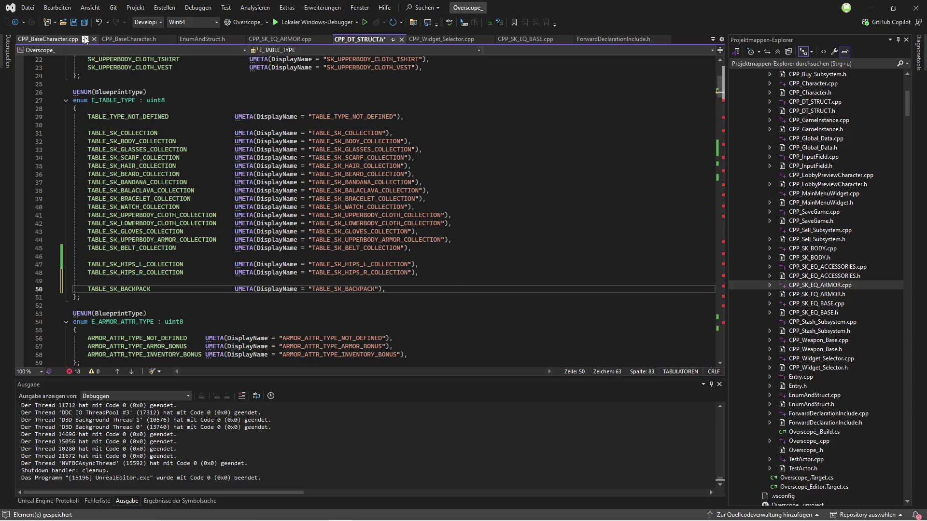
# Remove the blank lines around the new TABLE_SK_BACKPACK entry and save the header.
pyautogui.press('Up')
pyautogui.press('Up')
pyautogui.press('Up')
pyautogui.press('BackSpace')
pyautogui.press('Down')
pyautogui.press('Down')
pyautogui.press('Down')
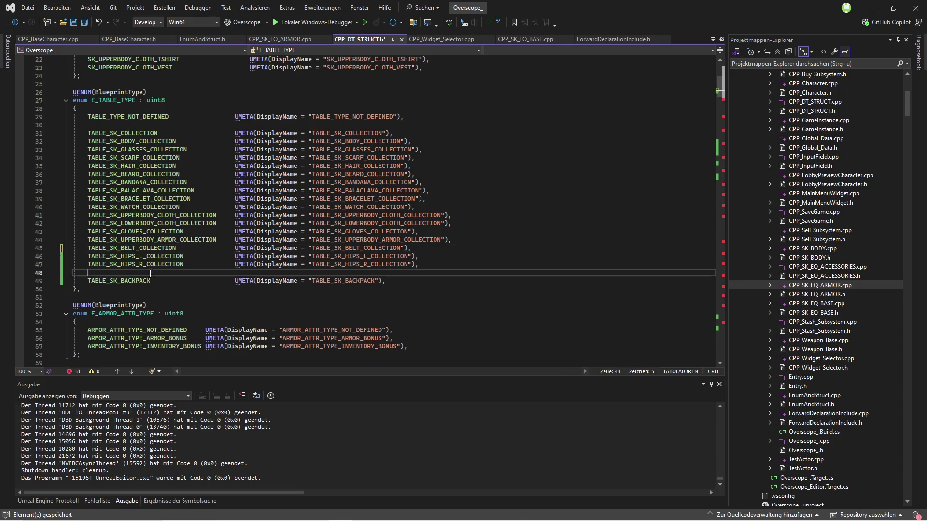
pyautogui.press('BackSpace')
pyautogui.click(86, 23)
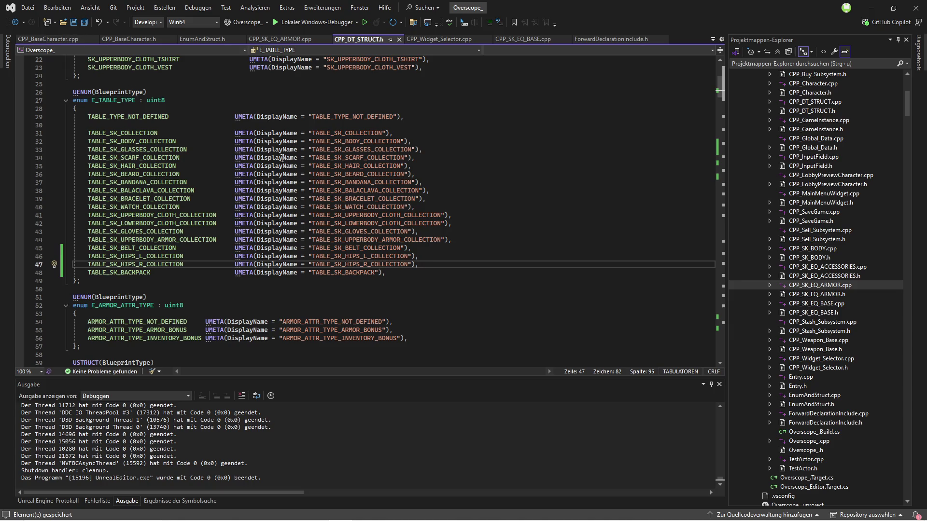
pyautogui.click(436, 39)
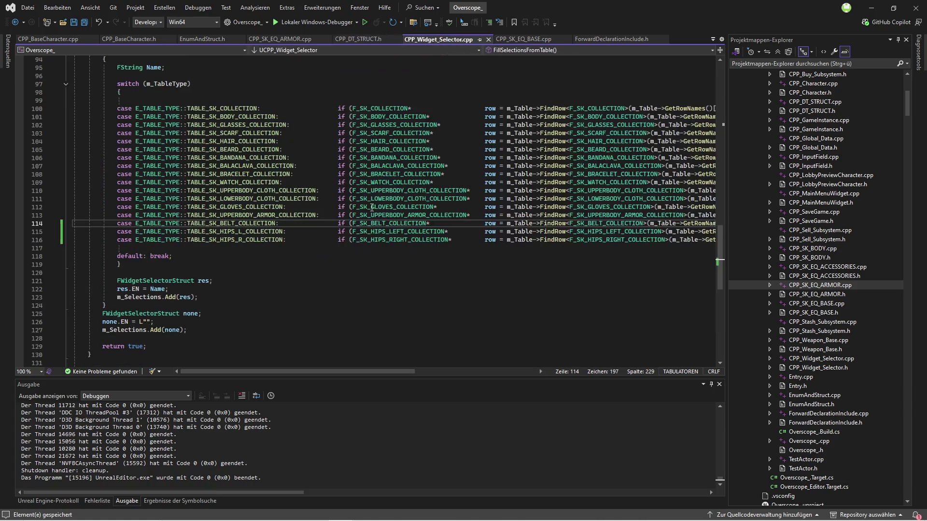
# Duplicate the HIPS_R case line as a TABLE_SK_BACKPACK case, realign its if statement, and save.
pyautogui.moveTo(350, 371)
pyautogui.mouseDown()
pyautogui.moveTo(473, 372)
pyautogui.moveTo(348, 364)
pyautogui.mouseUp()
pyautogui.press('Down')
pyautogui.press('Down')
pyautogui.press('End')
pyautogui.hotkey('ctrl', 'd')
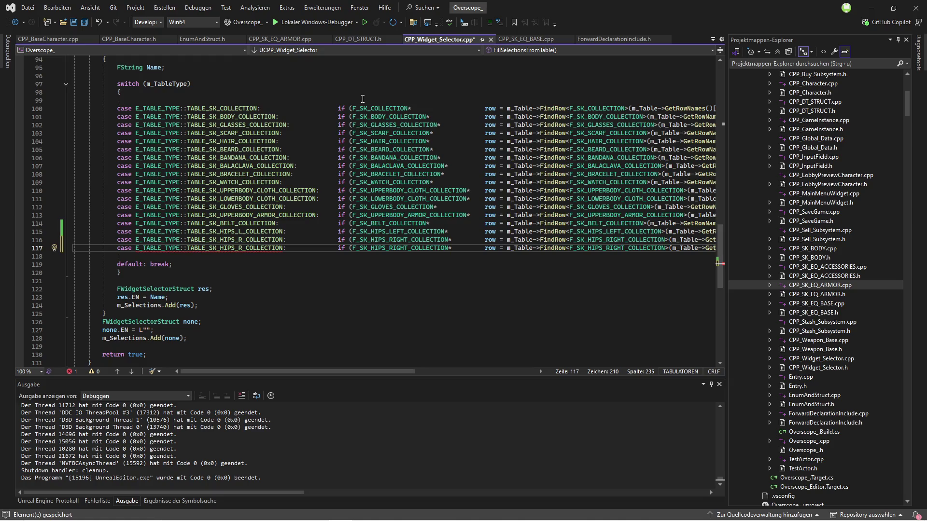
pyautogui.click(358, 39)
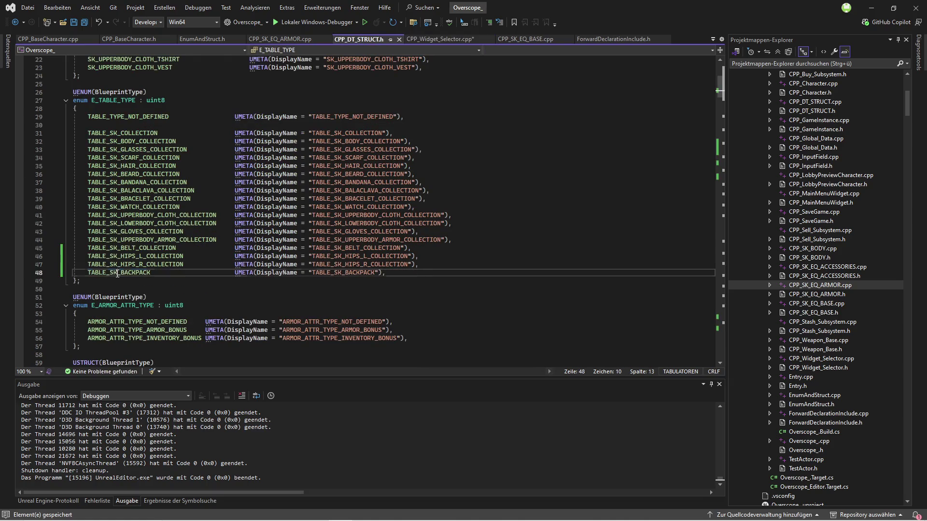
pyautogui.hotkey('ctrl', 'c')
pyautogui.hotkey('ctrl', 'Tab')
pyautogui.doubleClick(232, 247)
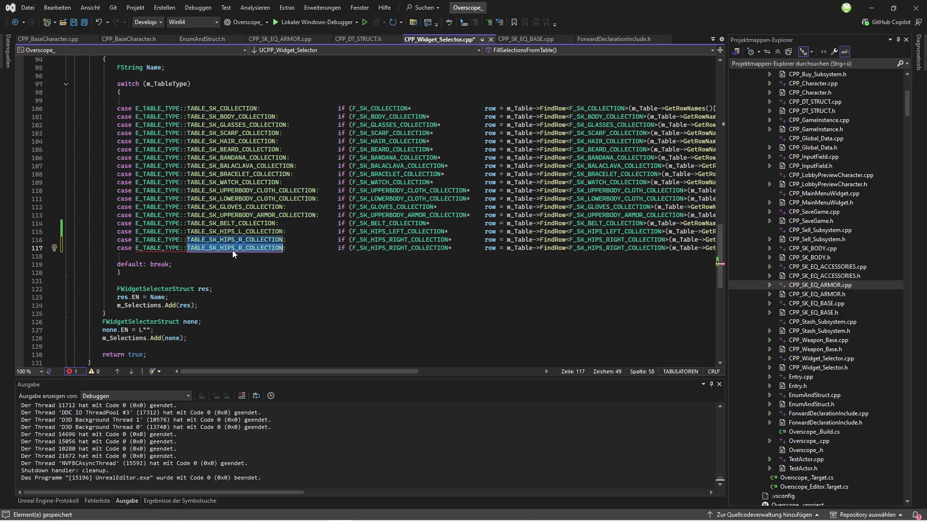
pyautogui.hotkey('ctrl', 'v')
pyautogui.click(309, 247)
pyautogui.press('Tab')
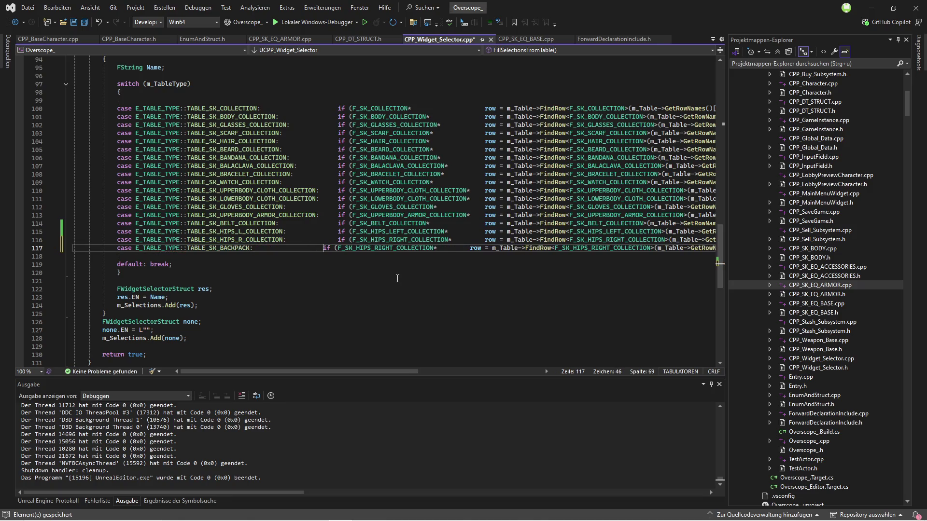
pyautogui.click(84, 23)
pyautogui.moveTo(398, 372); pyautogui.dragTo(407, 372)
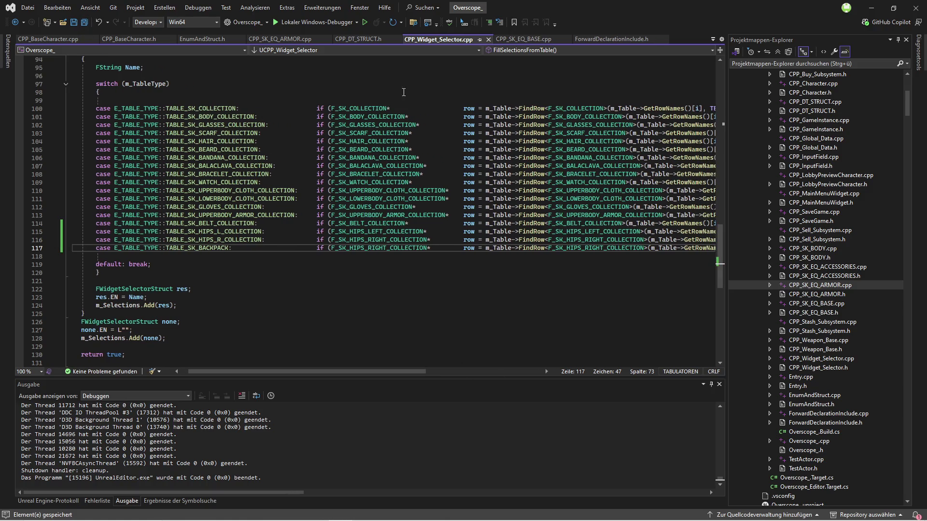
pyautogui.click(371, 40)
pyautogui.scroll(-10, 150, 199)
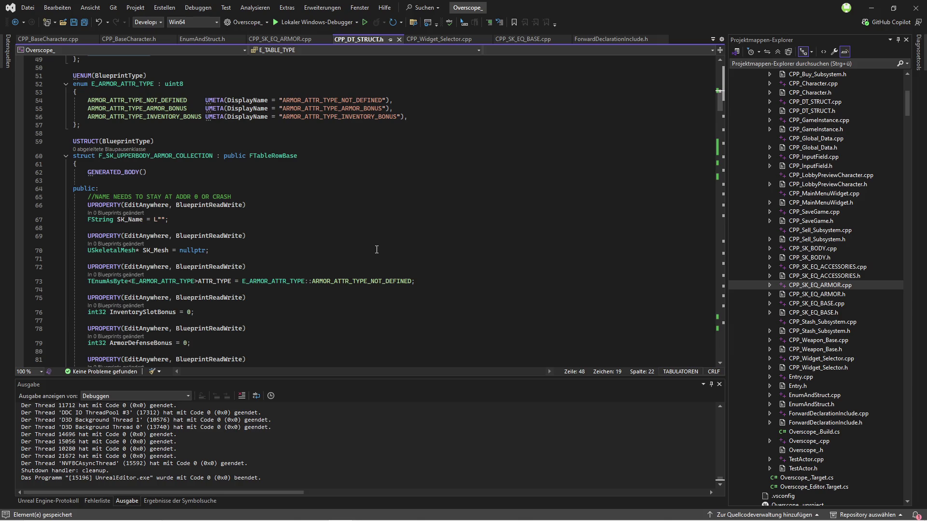
# Replace both F_SK_HIPS_RIGHT_COLLECTION names in the backpack case with F_SK_BACKPACK_COLLECTION and save.
pyautogui.scroll(-3, 362, 242)
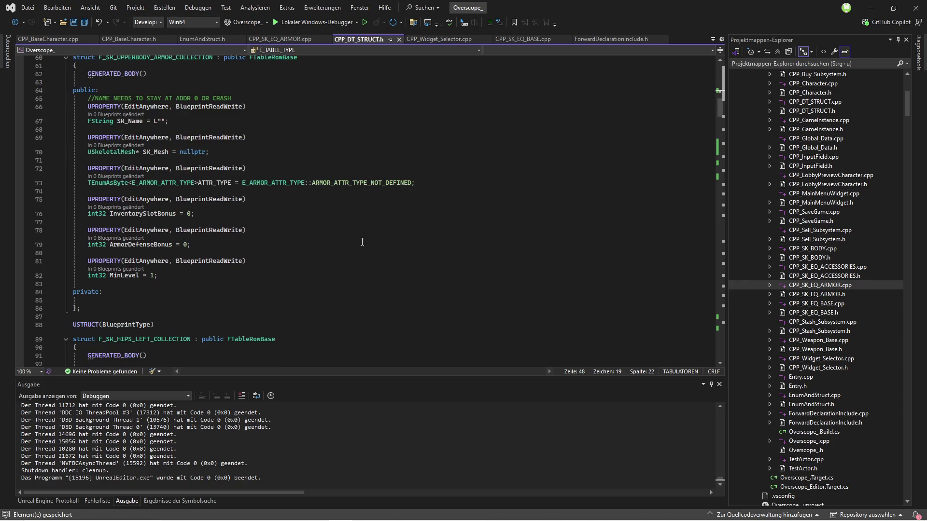
pyautogui.scroll(7, 268, 251)
pyautogui.scroll(-12, 268, 251)
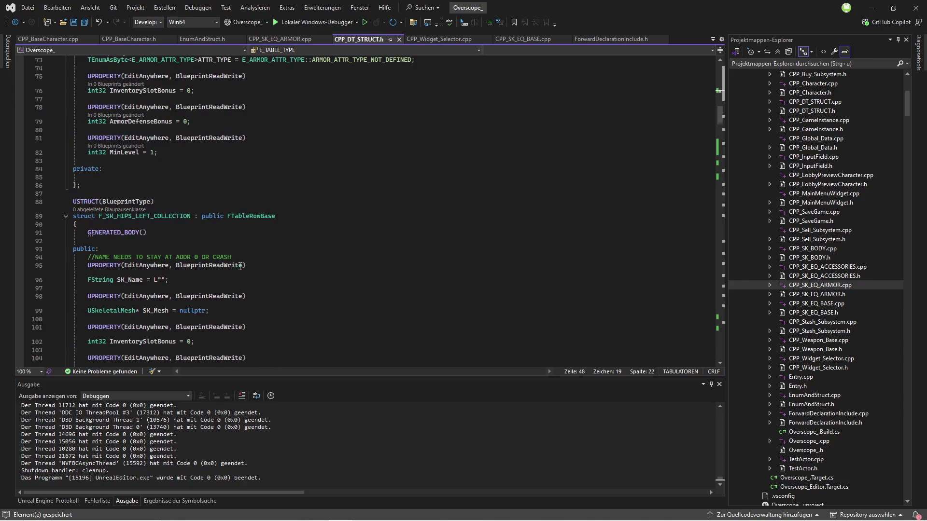
pyautogui.click(134, 193)
pyautogui.hotkey('ctrl', 'f')
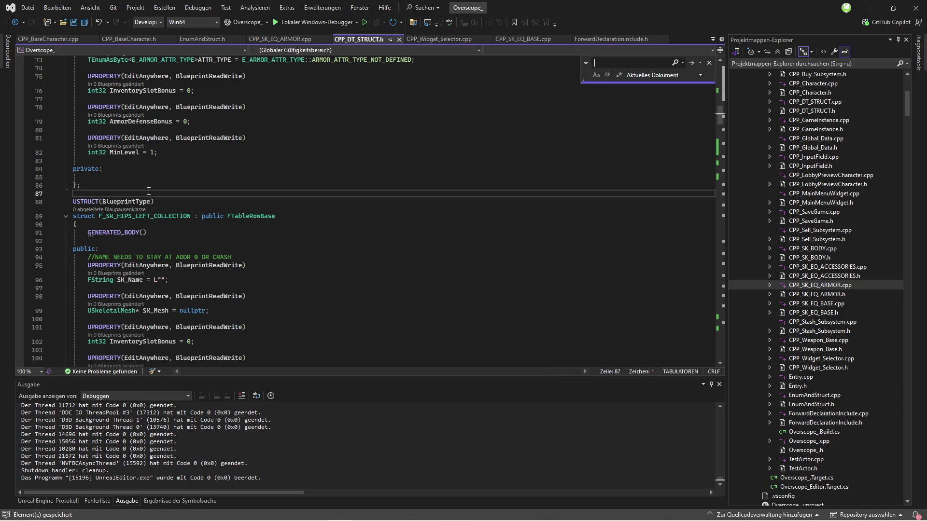
pyautogui.write('backpack')
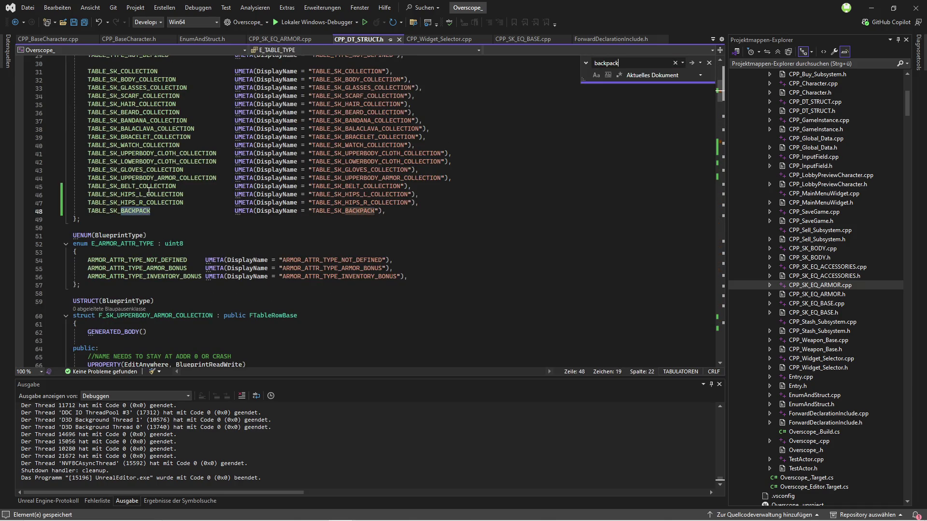
pyautogui.press('Return')
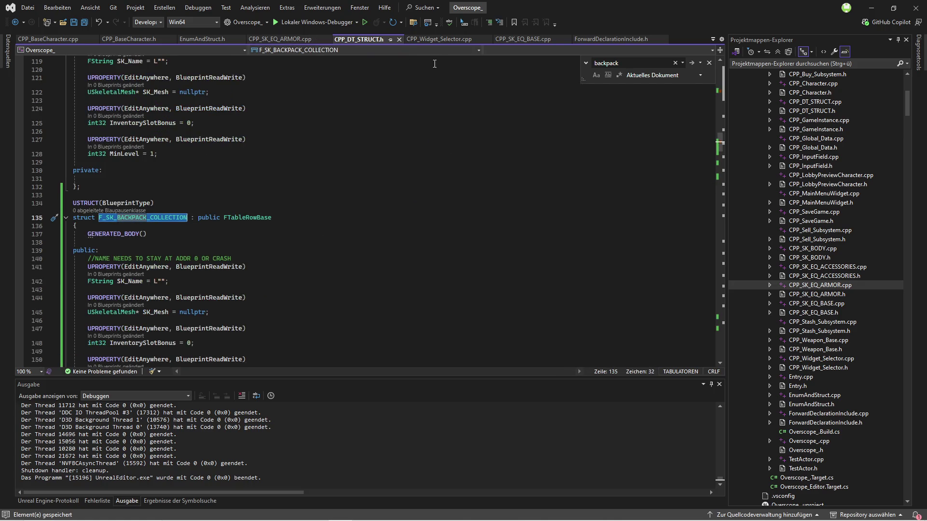
pyautogui.click(439, 40)
pyautogui.doubleClick(347, 248)
pyautogui.hotkey('shift', 'alt', '.')
pyautogui.hotkey('ctrl', 'v')
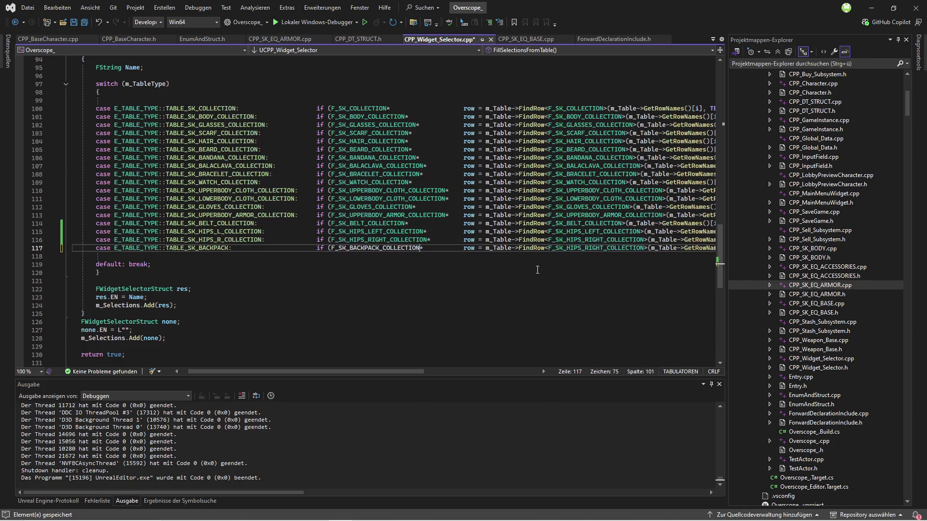
pyautogui.moveTo(424, 371)
pyautogui.mouseDown()
pyautogui.moveTo(540, 369)
pyautogui.moveTo(379, 370)
pyautogui.mouseUp()
pyautogui.moveTo(428, 248)
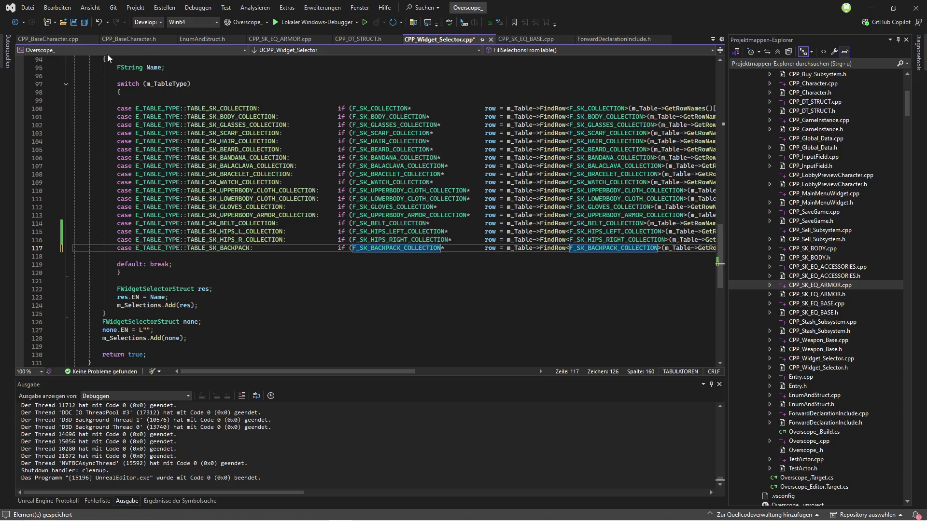
pyautogui.click(85, 23)
# Widen the code editor, review the edited case line, and save all open files.
pyautogui.moveTo(533, 138)
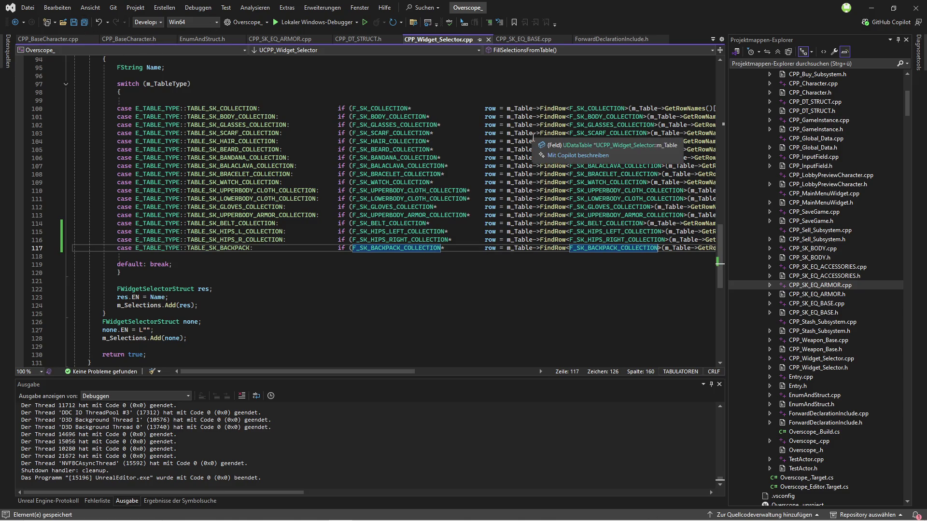
pyautogui.moveTo(334, 372); pyautogui.dragTo(426, 371)
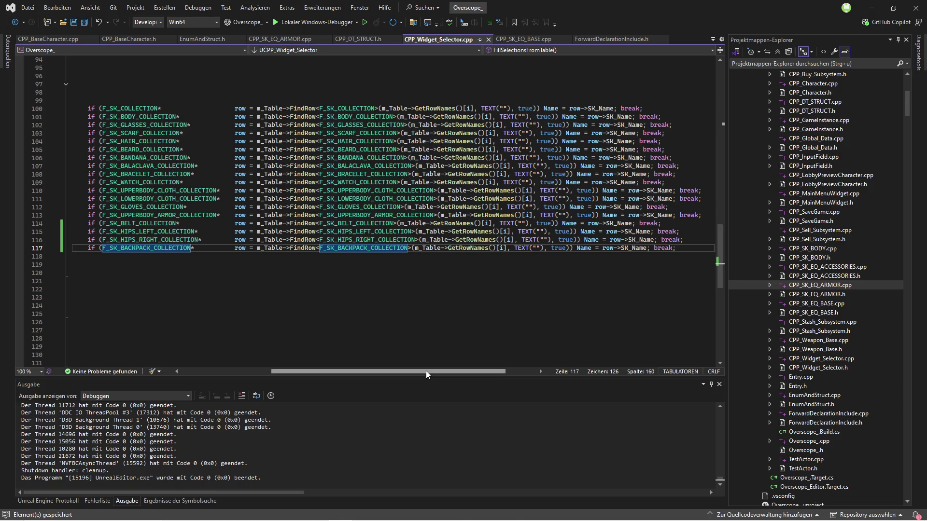
pyautogui.moveTo(426, 371); pyautogui.dragTo(325, 367)
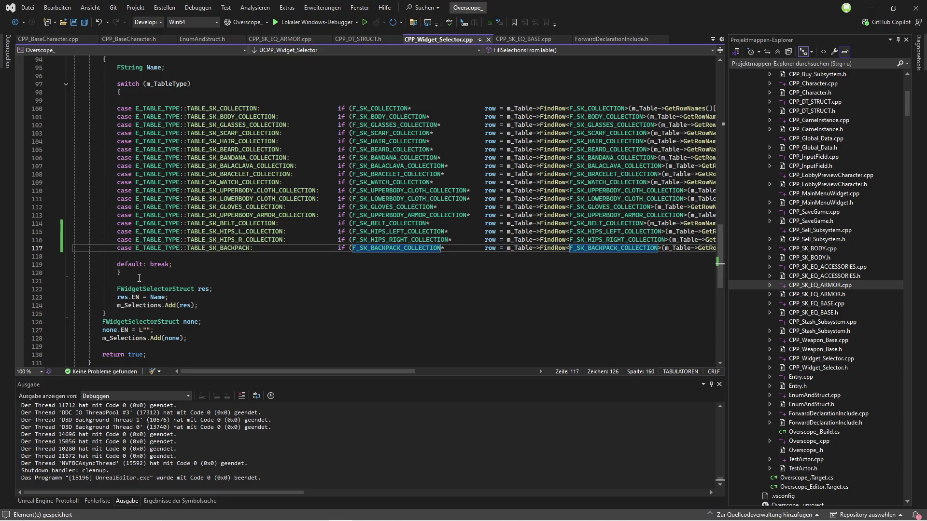
pyautogui.click(138, 280)
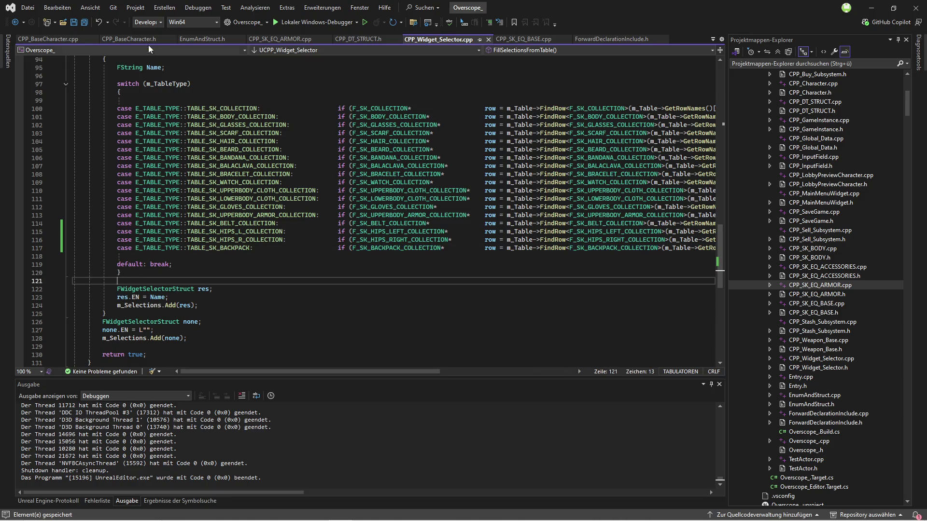
pyautogui.moveTo(727, 139); pyautogui.dragTo(766, 139)
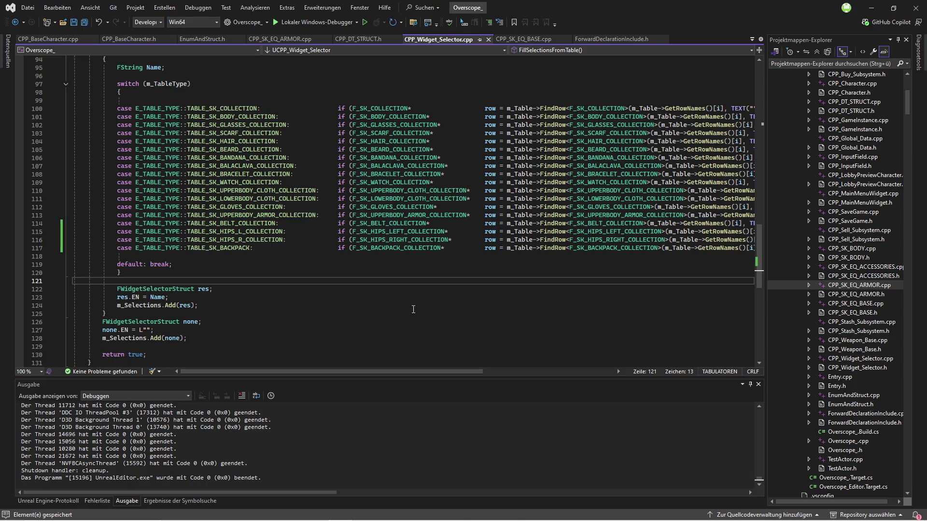
pyautogui.scroll(-1, 351, 328)
pyautogui.moveTo(362, 372); pyautogui.dragTo(499, 375)
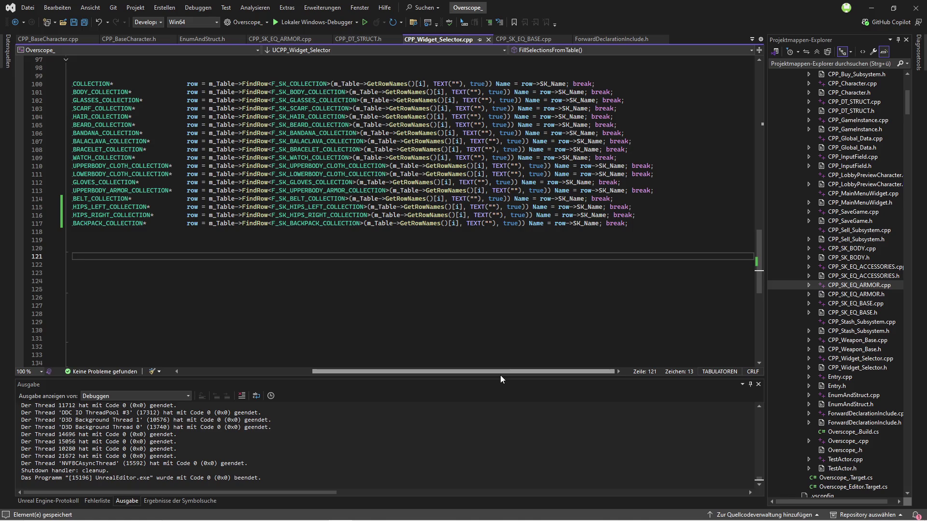
pyautogui.moveTo(500, 376); pyautogui.dragTo(368, 375)
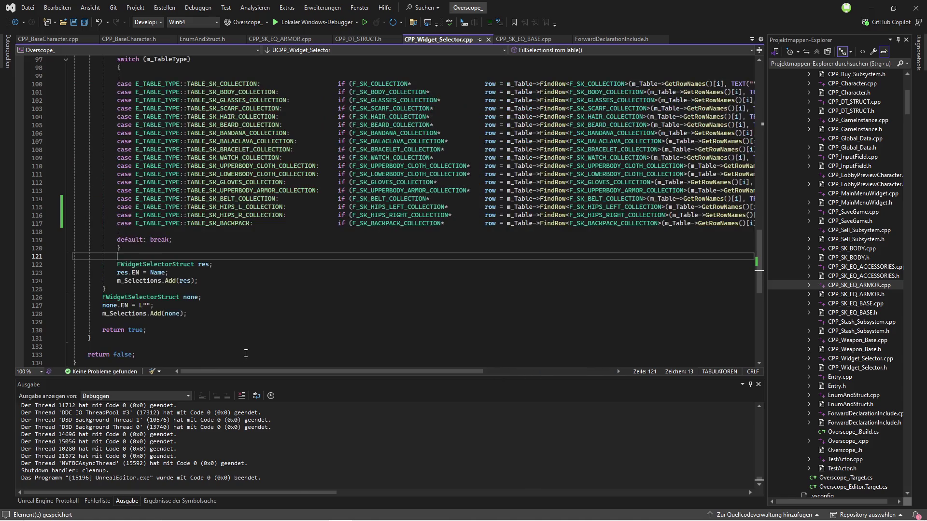
pyautogui.scroll(1, 160, 84)
pyautogui.click(86, 22)
pyautogui.hotkey('ctrl', 'Tab')
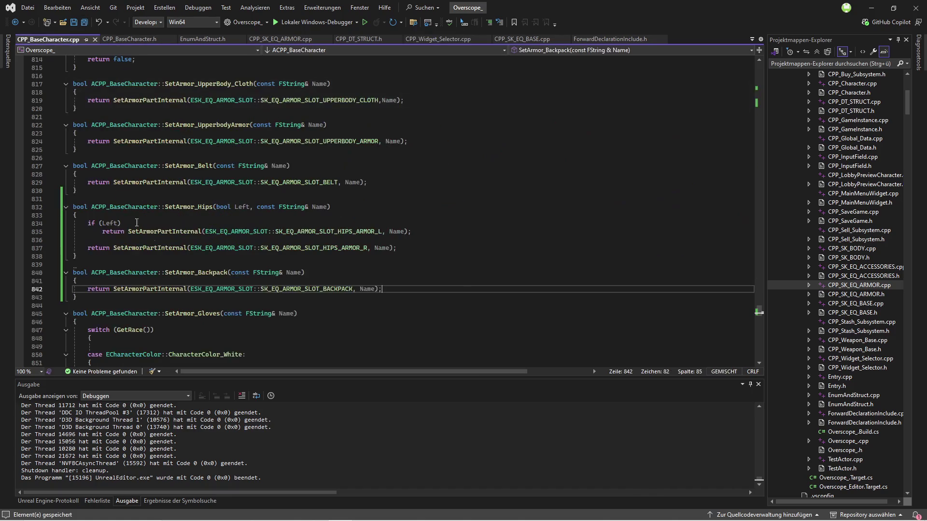
# Build the Overscope_Editor solution with Ctrl+Shift+B and enlarge the Output pane to follow the compile.
pyautogui.click(82, 265)
pyautogui.hotkey('ctrl', 'shift', 'b')
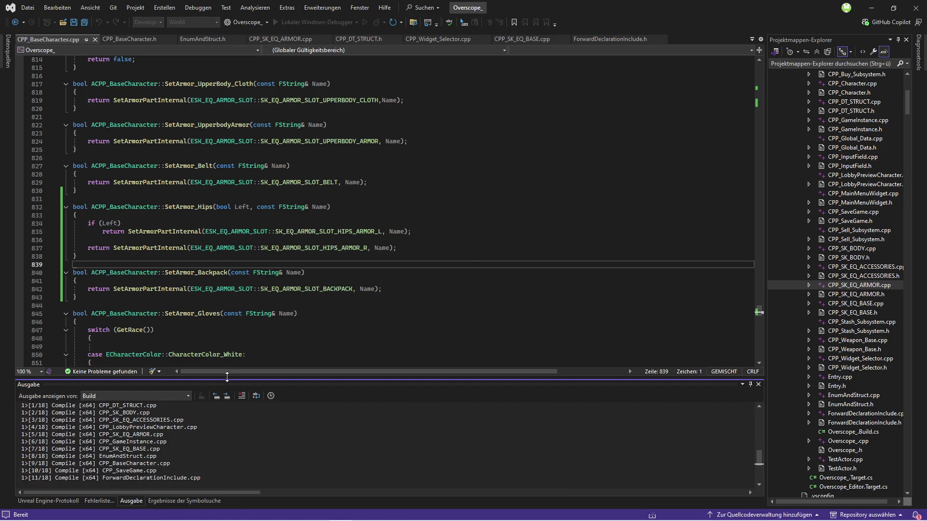
pyautogui.moveTo(227, 376); pyautogui.dragTo(227, 337)
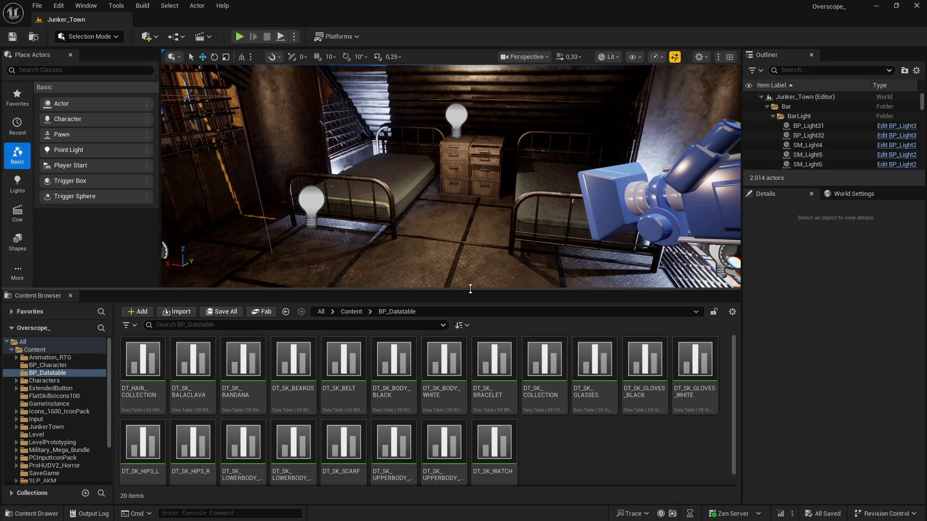
# Create a new Data Table in BP_Datatable using the _SK_BACKPACK_COLLECTION row structure.
pyautogui.moveTo(472, 290); pyautogui.dragTo(471, 222)
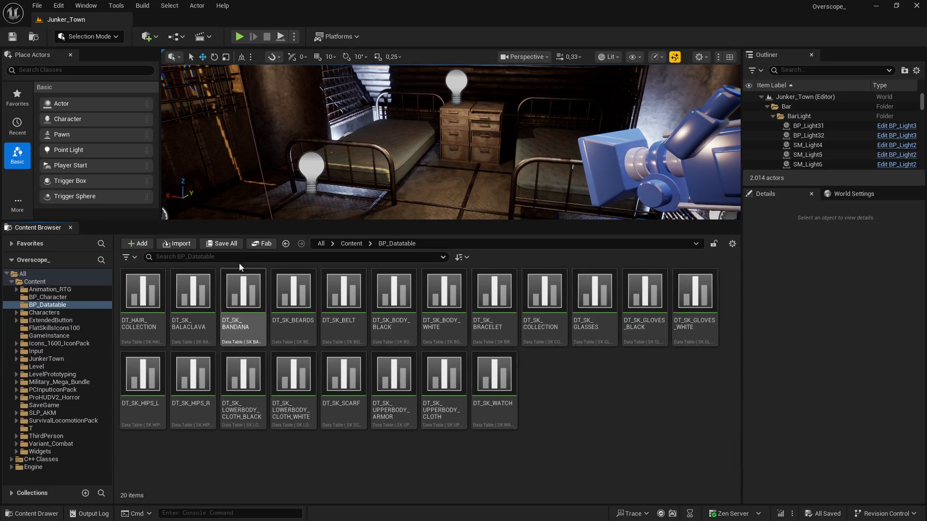
pyautogui.rightClick(537, 386)
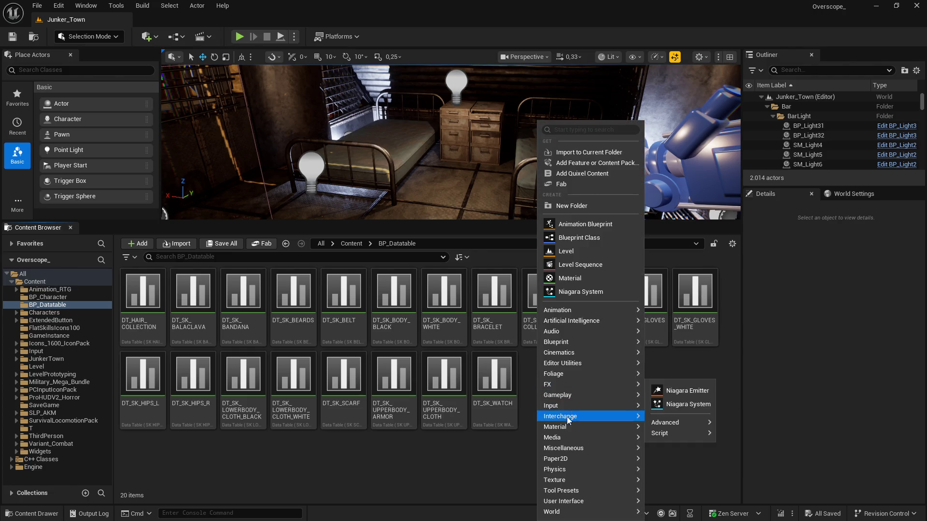
pyautogui.moveTo(577, 451)
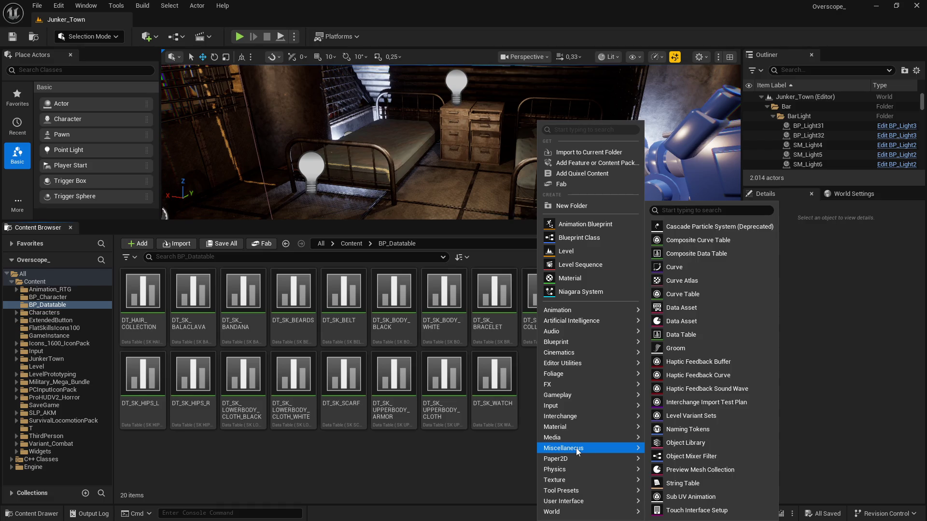
pyautogui.click(681, 335)
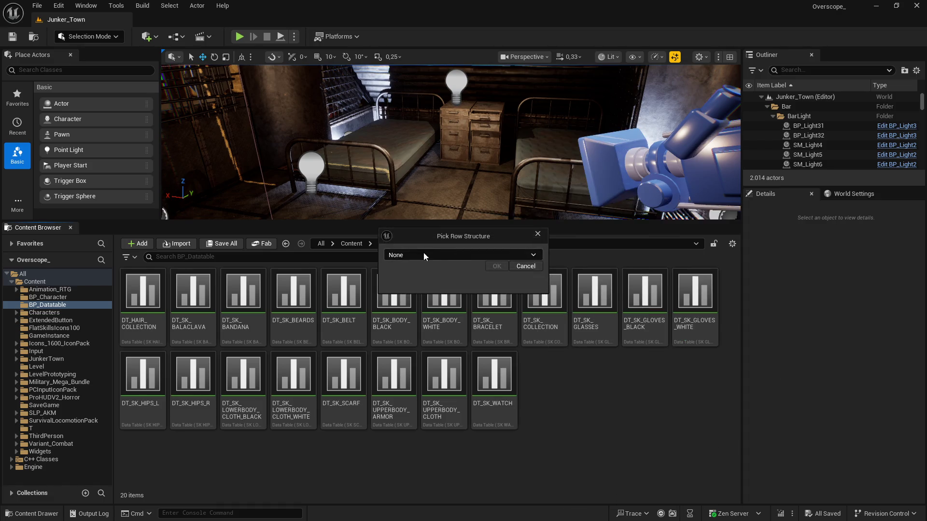
pyautogui.click(438, 255)
pyautogui.write('sk')
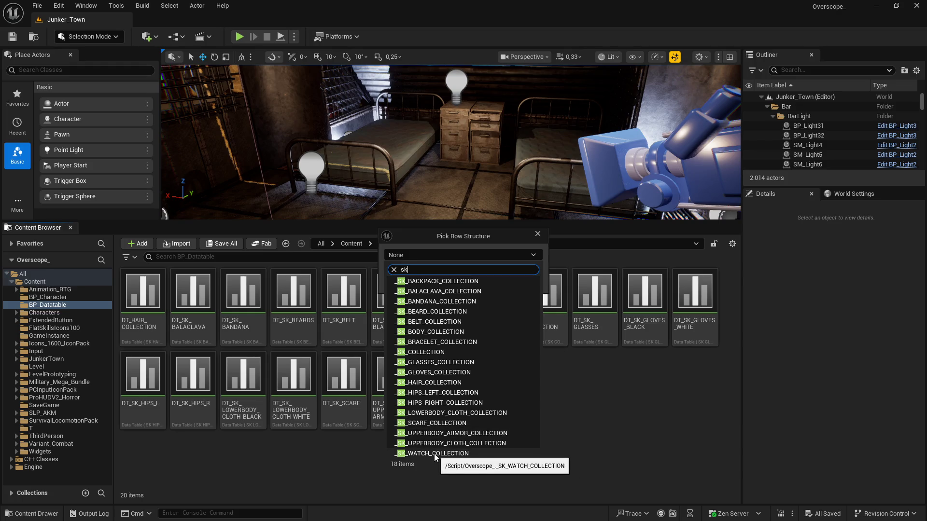
pyautogui.click(439, 281)
pyautogui.click(496, 265)
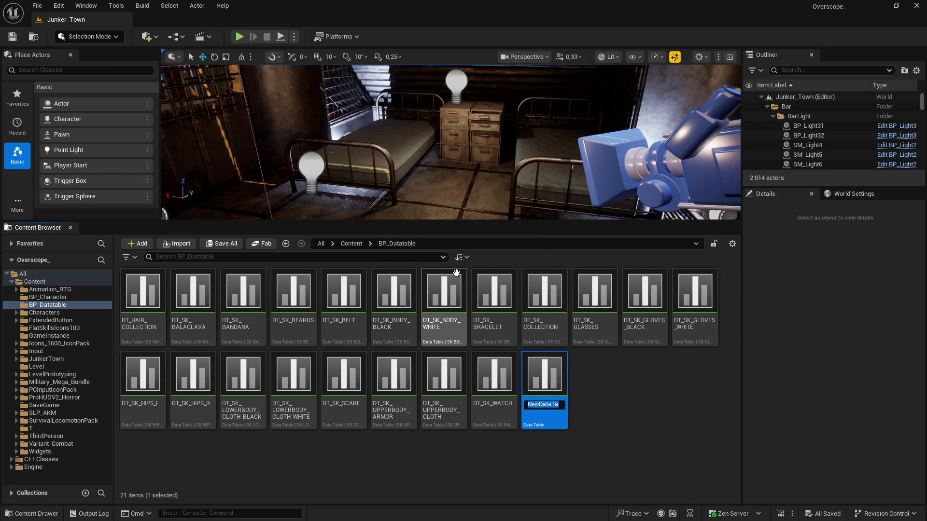
# Name the table DT_SK_BACKPACK_COLLECTION and save it.
pyautogui.write('DT_S')
pyautogui.write('K_')
pyautogui.write('BACKPACK')
pyautogui.write('_C')
pyautogui.write('OLL')
pyautogui.write('ECTION')
pyautogui.press('Return')
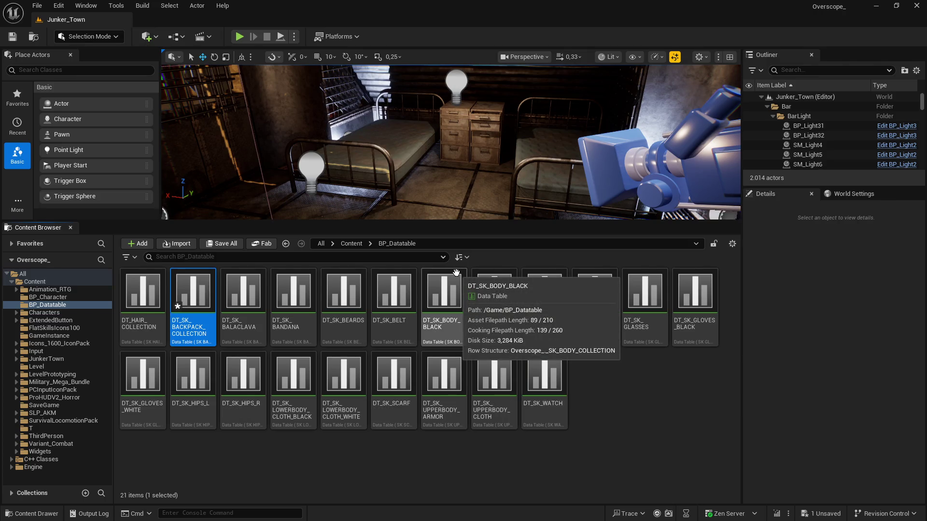
pyautogui.click(221, 243)
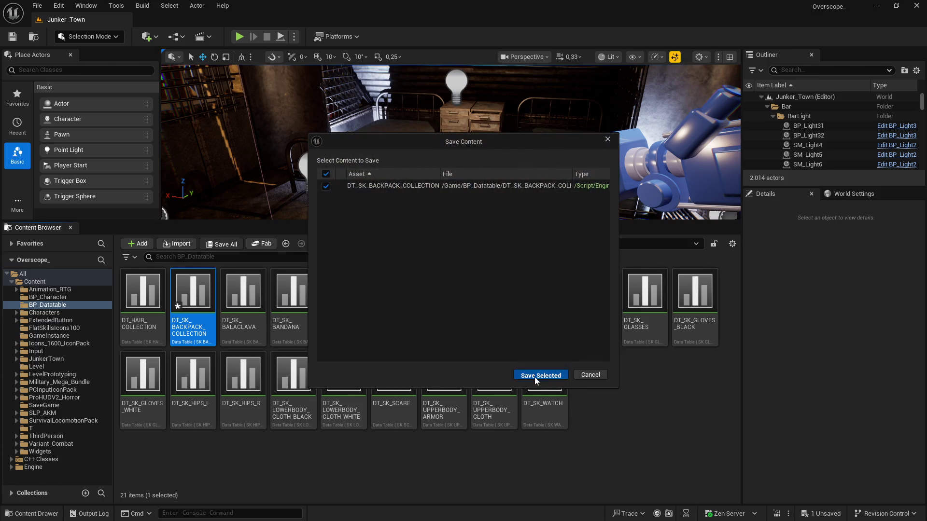
pyautogui.click(534, 377)
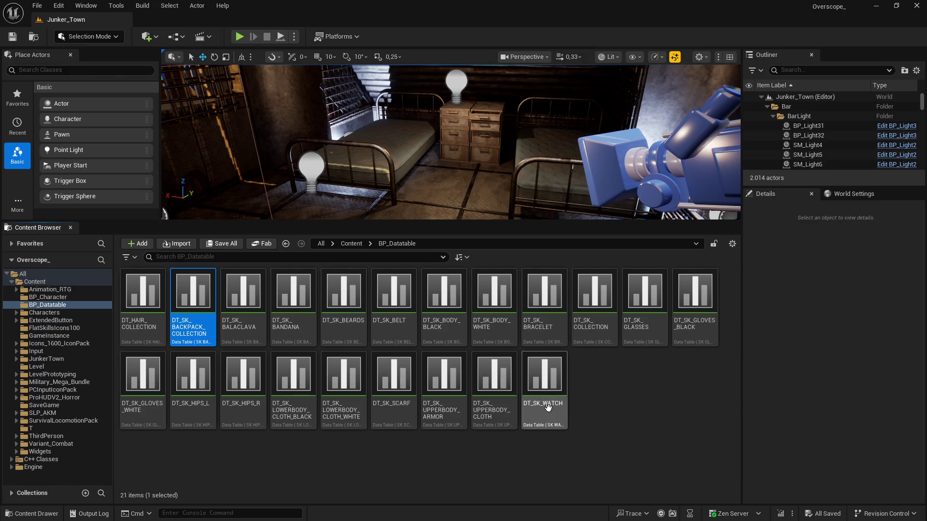
pyautogui.doubleClick(196, 301)
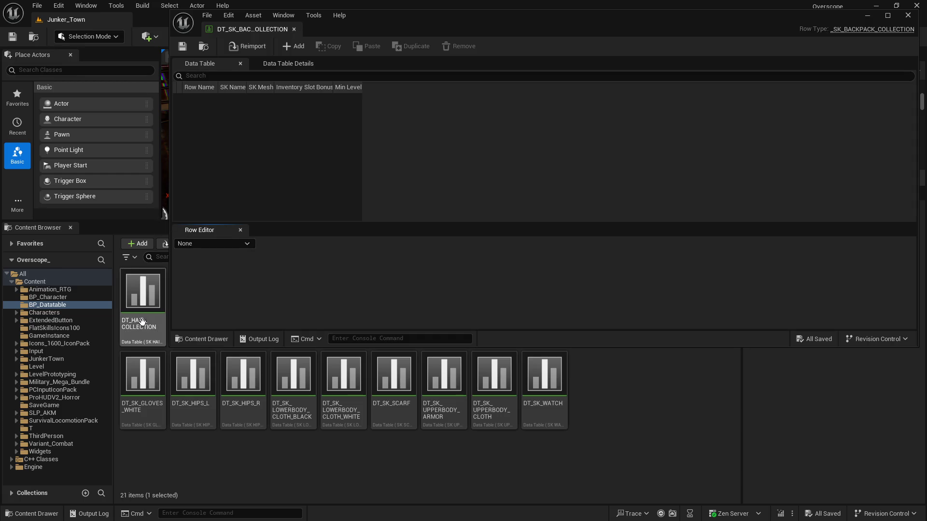
# Shrink the data table window and browse to Military_Mega_Bundle/Mesh/Backpacks/Backpack.
pyautogui.moveTo(169, 347)
pyautogui.mouseDown()
pyautogui.moveTo(265, 271)
pyautogui.moveTo(304, 223)
pyautogui.moveTo(264, 266)
pyautogui.moveTo(264, 282)
pyautogui.mouseUp()
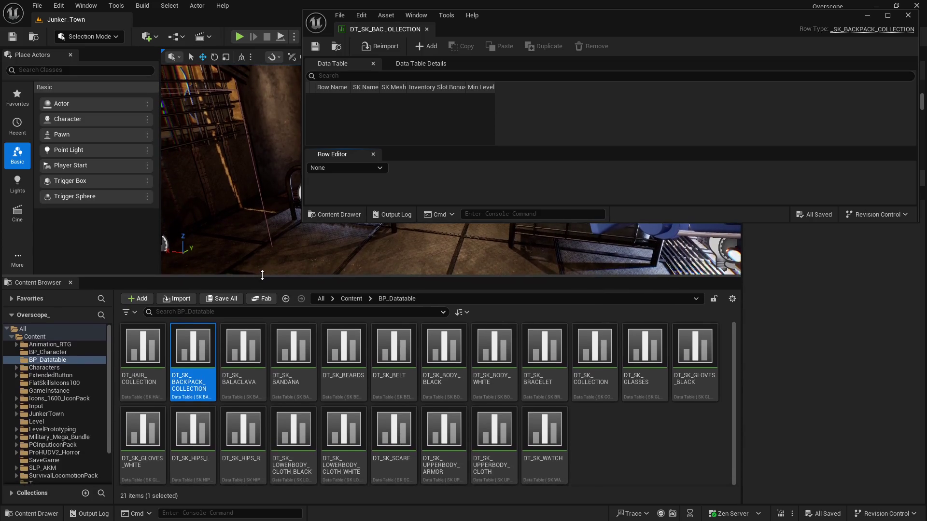
pyautogui.click(609, 421)
pyautogui.click(351, 293)
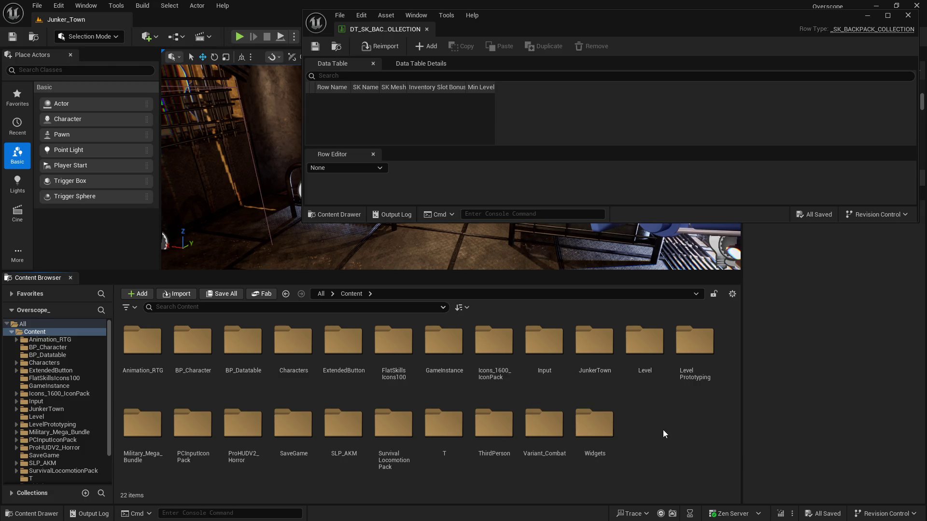
pyautogui.doubleClick(142, 424)
pyautogui.doubleClick(293, 341)
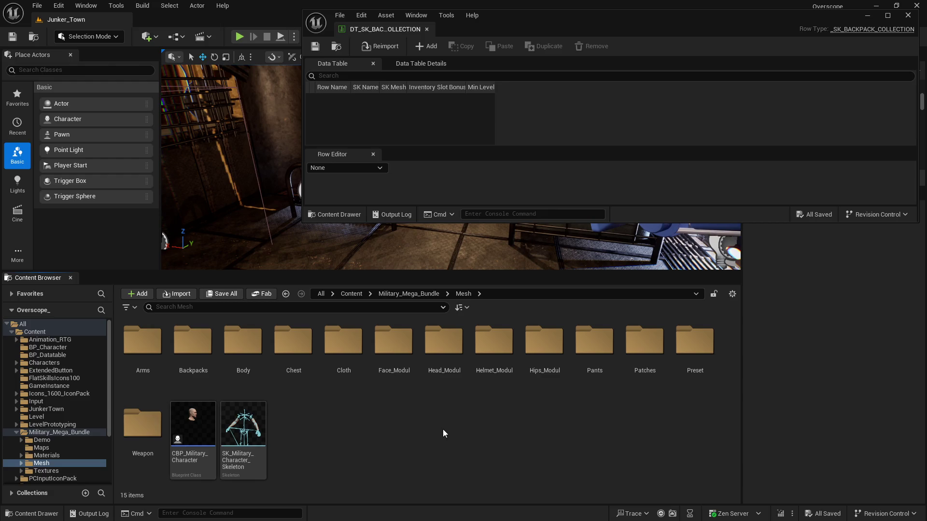
pyautogui.doubleClick(193, 340)
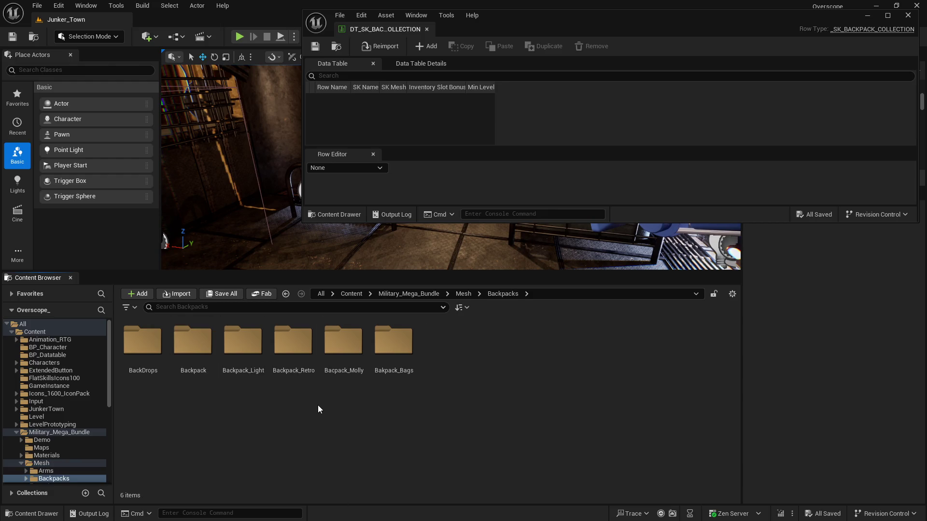
pyautogui.doubleClick(143, 343)
pyautogui.hotkey('alt', 'Left')
pyautogui.doubleClick(193, 342)
# Place SKM_Backpack_Bege and SKM_Back_Drops_Bege into the level for preview.
pyautogui.moveTo(304, 223); pyautogui.dragTo(393, 228)
pyautogui.moveTo(193, 340)
pyautogui.mouseDown()
pyautogui.moveTo(270, 309)
pyautogui.moveTo(265, 261)
pyautogui.moveTo(311, 252)
pyautogui.mouseUp()
pyautogui.press('f')
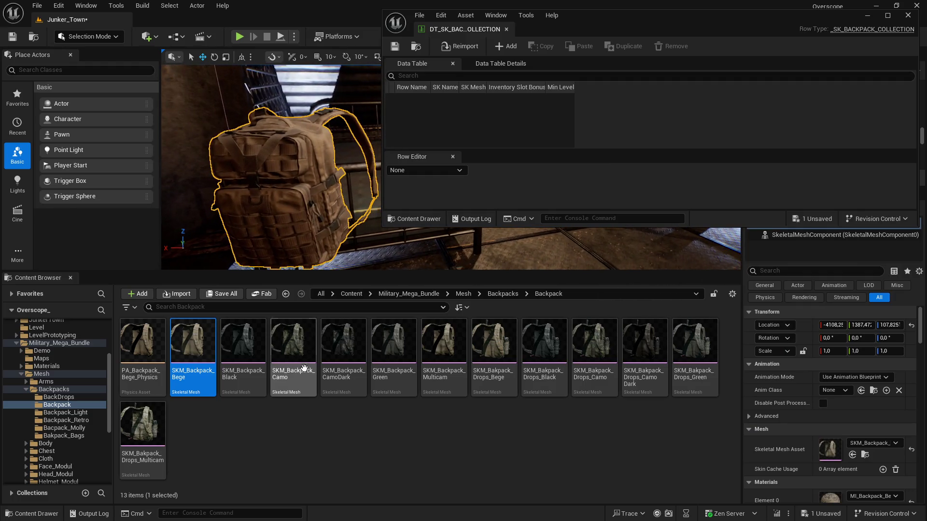
pyautogui.hotkey('alt', 'Left')
pyautogui.doubleClick(142, 343)
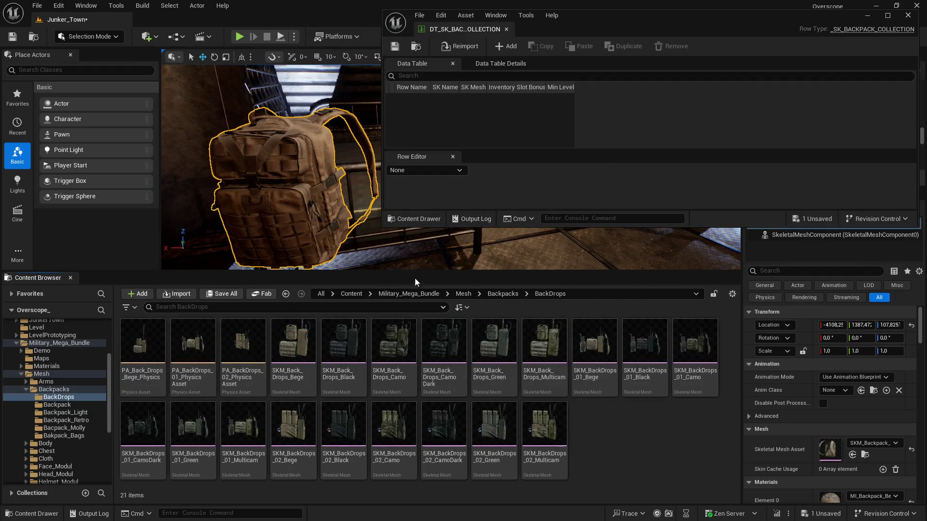
pyautogui.moveTo(628, 29); pyautogui.dragTo(822, 29)
pyautogui.scroll(-3, 449, 169)
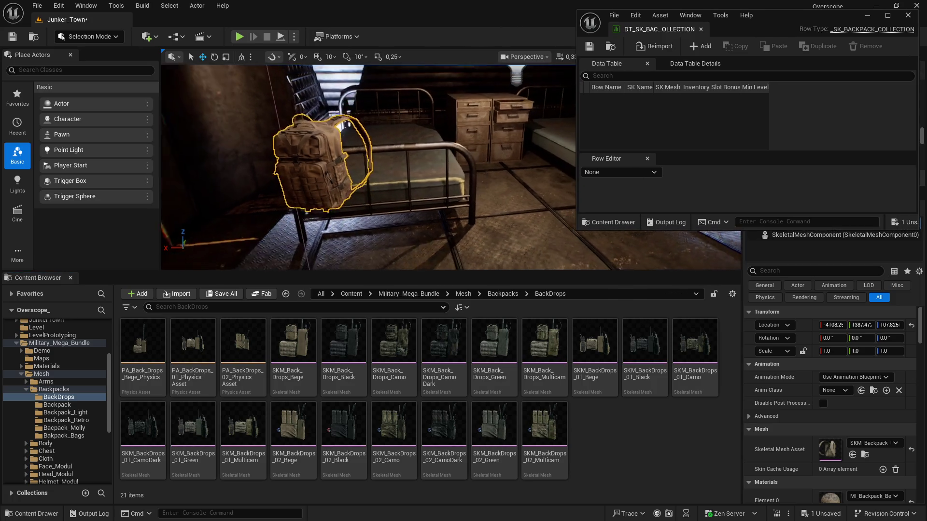
pyautogui.moveTo(293, 343)
pyautogui.mouseDown()
pyautogui.moveTo(331, 333)
pyautogui.moveTo(460, 232)
pyautogui.mouseUp()
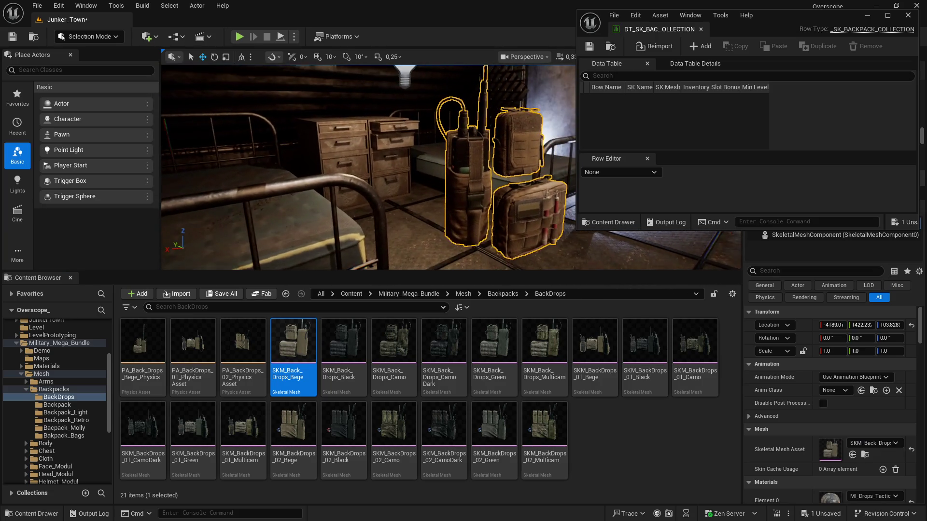
pyautogui.scroll(-5, 475, 212)
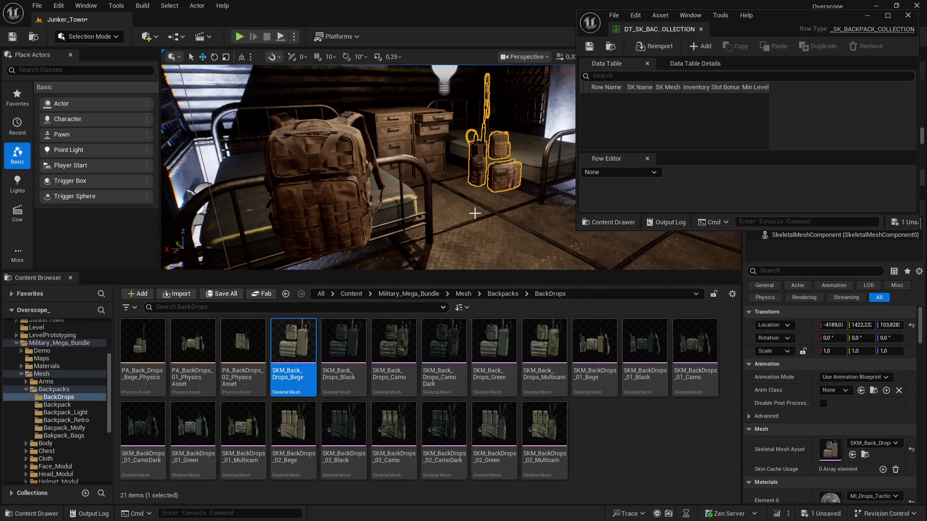
pyautogui.press('Escape')
# Add SKM_Backpack_Light_Bege and SKM_Backpack_Retro_Bege backpacks to the level.
pyautogui.click(502, 293)
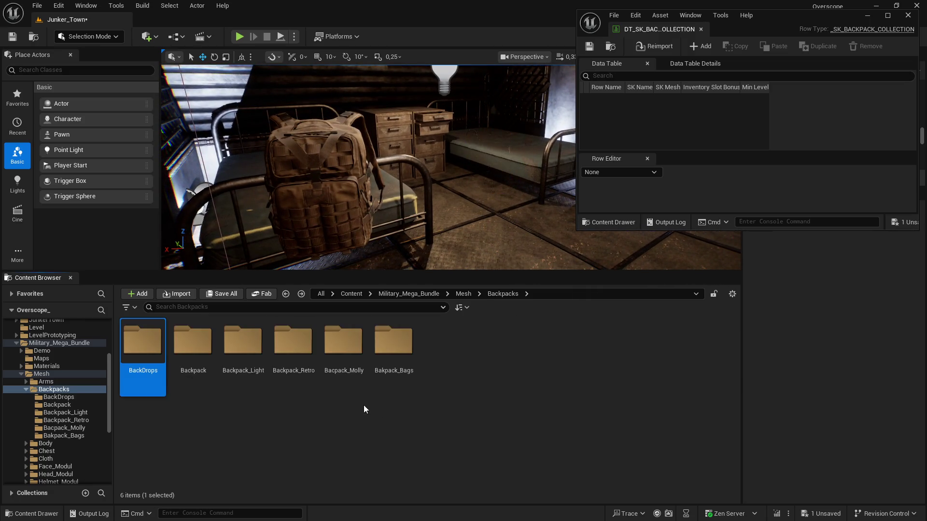
pyautogui.doubleClick(241, 358)
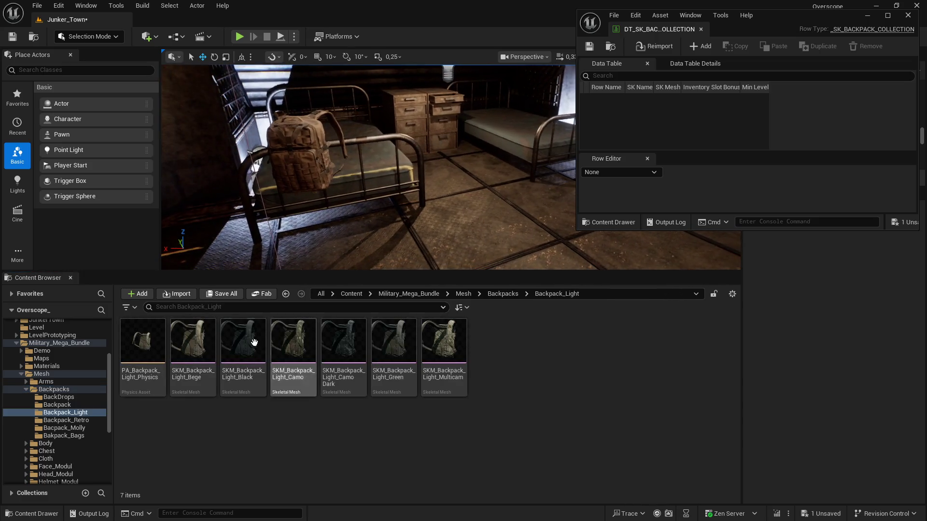
pyautogui.click(192, 346)
pyautogui.click(442, 125)
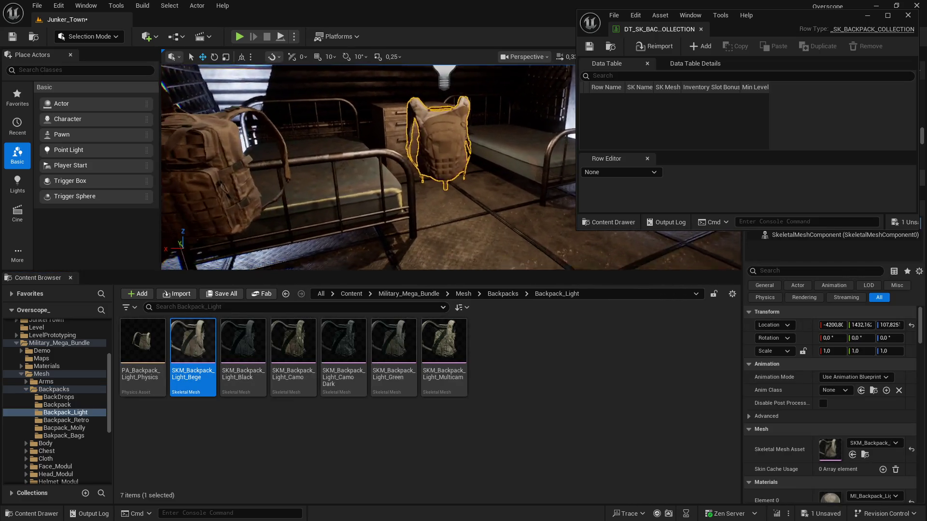
pyautogui.click(286, 293)
pyautogui.doubleClick(306, 361)
pyautogui.moveTo(193, 345)
pyautogui.mouseDown()
pyautogui.moveTo(331, 290)
pyautogui.moveTo(519, 132)
pyautogui.mouseUp()
pyautogui.moveTo(450, 166)
pyautogui.mouseDown()
pyautogui.moveTo(415, 165)
pyautogui.moveTo(449, 168)
pyautogui.mouseUp()
# Swap the placed backpack's mesh to SKM_Backpack_Molly_2_Bege from the Bacpack_Molly folder.
pyautogui.hotkey('alt', 'Left')
pyautogui.press('Right')
pyautogui.press('Return')
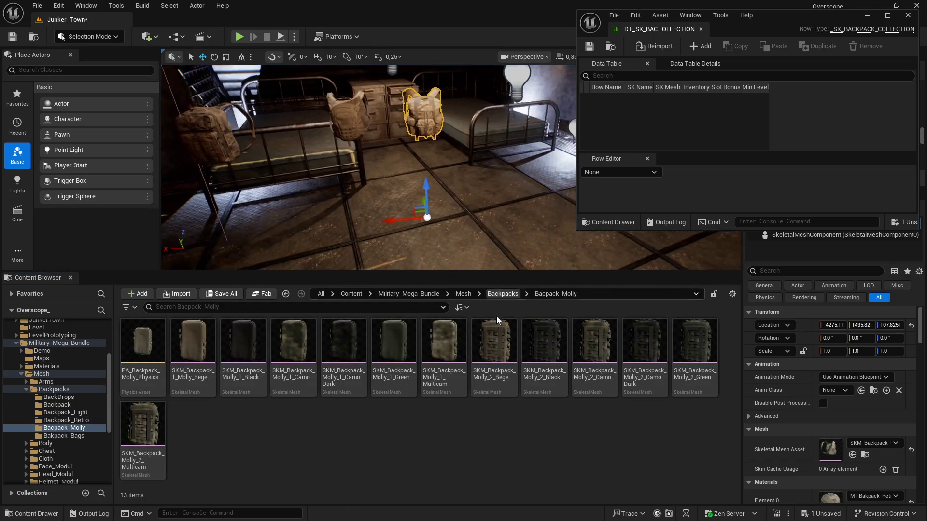
pyautogui.click(494, 343)
pyautogui.click(851, 454)
pyautogui.moveTo(448, 169)
pyautogui.mouseDown()
pyautogui.moveTo(410, 166)
pyautogui.moveTo(425, 183)
pyautogui.mouseUp()
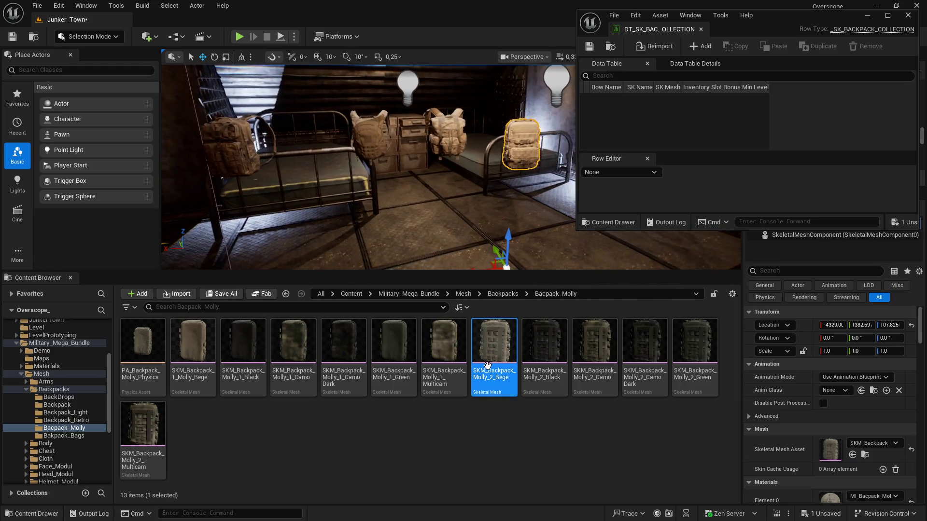
# Check the Bakpack_Bags folder, then return to the Backpack mesh folder and widen the table window.
pyautogui.hotkey('alt', 'Left')
pyautogui.press('Right')
pyautogui.press('Return')
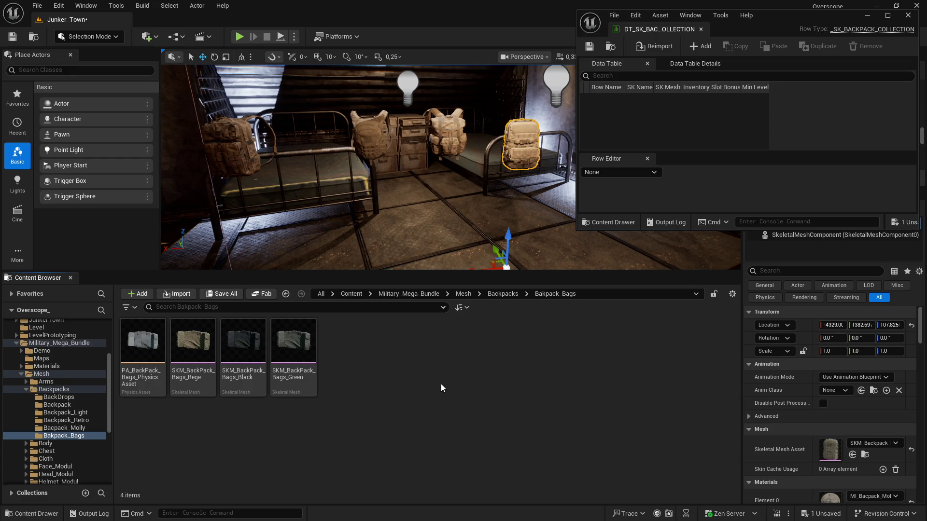
pyautogui.hotkey('alt', 'Left')
pyautogui.press('Left')
pyautogui.press('Left')
pyautogui.press('Left')
pyautogui.press('Return')
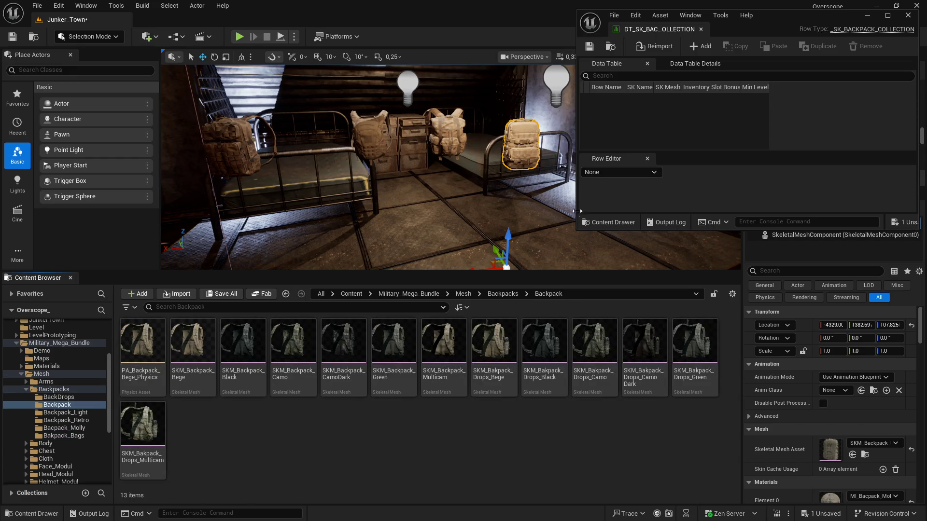
pyautogui.moveTo(577, 228); pyautogui.dragTo(541, 227)
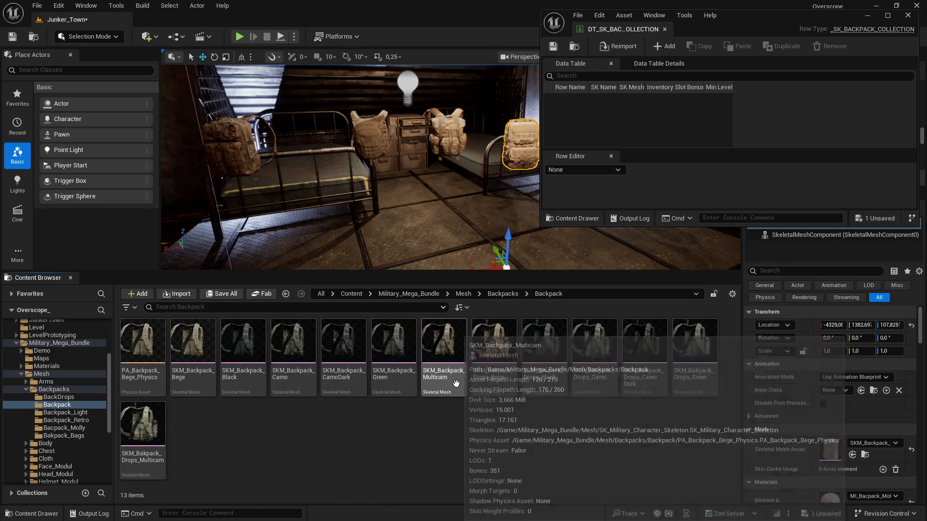
# Add five more rows to the backpack data table.
pyautogui.moveTo(541, 227); pyautogui.dragTo(351, 227)
pyautogui.click(470, 45)
pyautogui.click(471, 45)
pyautogui.click(470, 45)
pyautogui.click(470, 45)
pyautogui.click(470, 45)
pyautogui.click(470, 45)
pyautogui.click(470, 45)
pyautogui.click(470, 44)
pyautogui.click(470, 45)
pyautogui.scroll(2, 440, 137)
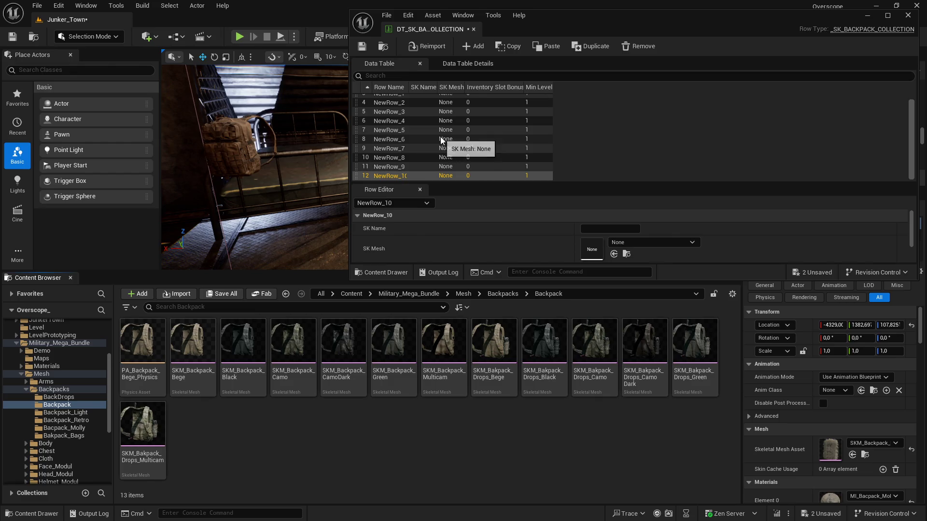
# Rename the first three rows to Backpack1, Backpack2 and Backpack3.
pyautogui.doubleClick(383, 101)
pyautogui.write('Backpack1')
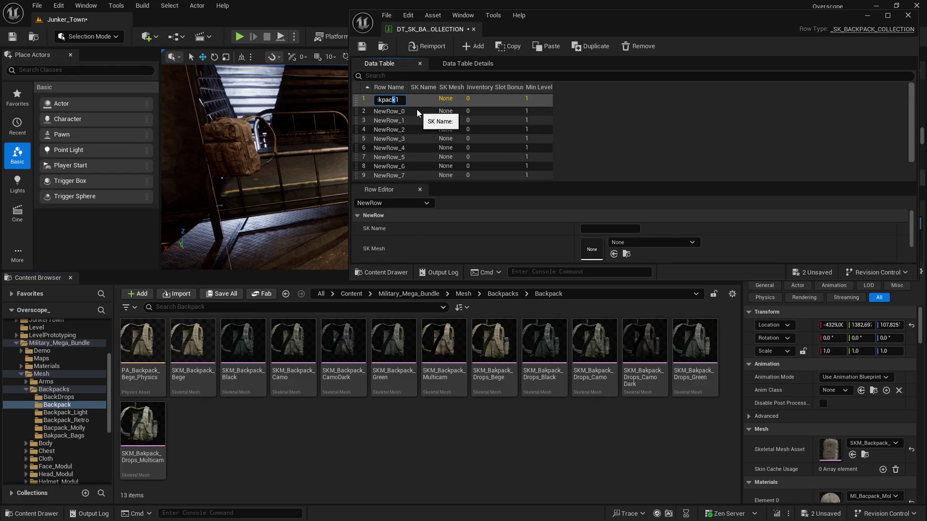
pyautogui.press('Return')
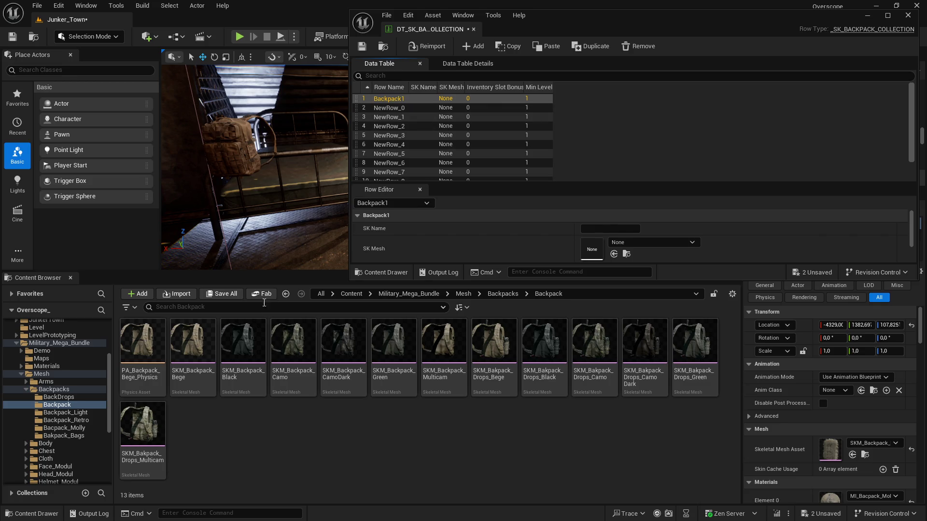
pyautogui.moveTo(266, 271); pyautogui.dragTo(267, 335)
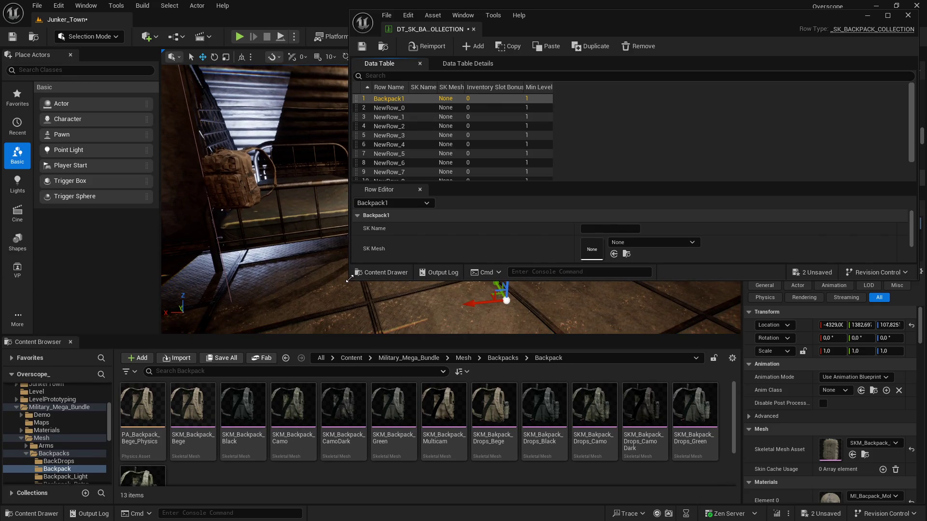
pyautogui.moveTo(349, 279); pyautogui.dragTo(267, 314)
pyautogui.doubleClick(313, 111)
pyautogui.write('Backpack2')
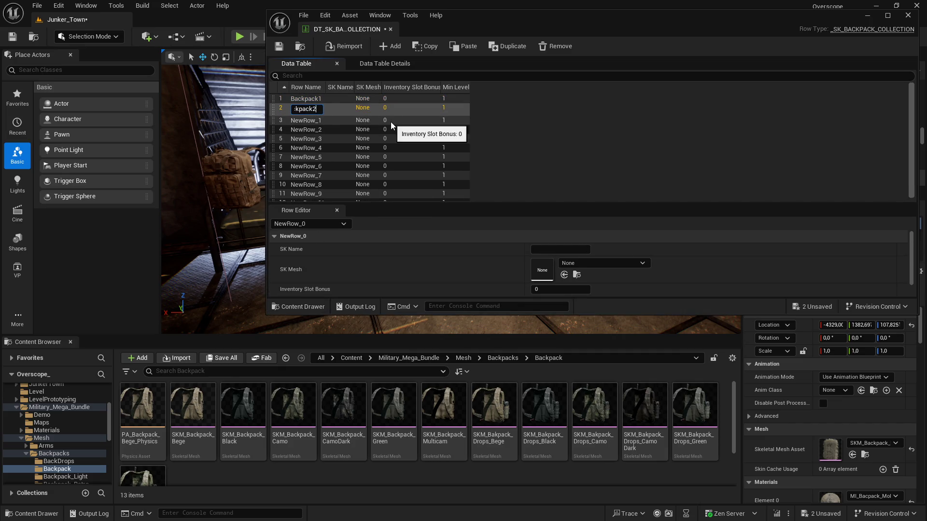
pyautogui.press('Return')
pyautogui.moveTo(324, 88); pyautogui.dragTo(366, 88)
pyautogui.doubleClick(309, 117)
pyautogui.write('Backpack3')
pyautogui.press('Return')
# Rename rows four through eight to Backpack4 through Backpack8.
pyautogui.doubleClick(328, 126)
pyautogui.write('Backpack4')
pyautogui.press('Return')
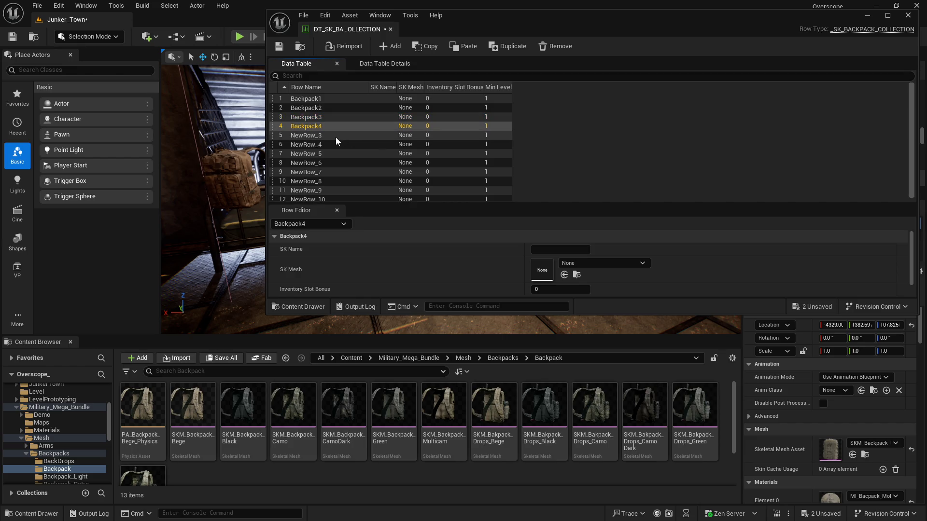
pyautogui.doubleClick(336, 137)
pyautogui.write('Backpack5')
pyautogui.press('Return')
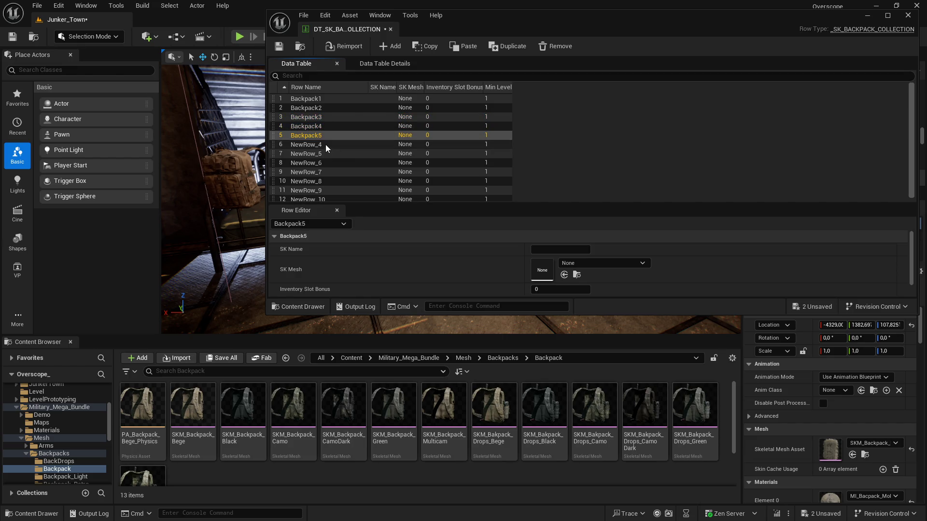
pyautogui.doubleClick(325, 145)
pyautogui.write('Backpack6')
pyautogui.press('Return')
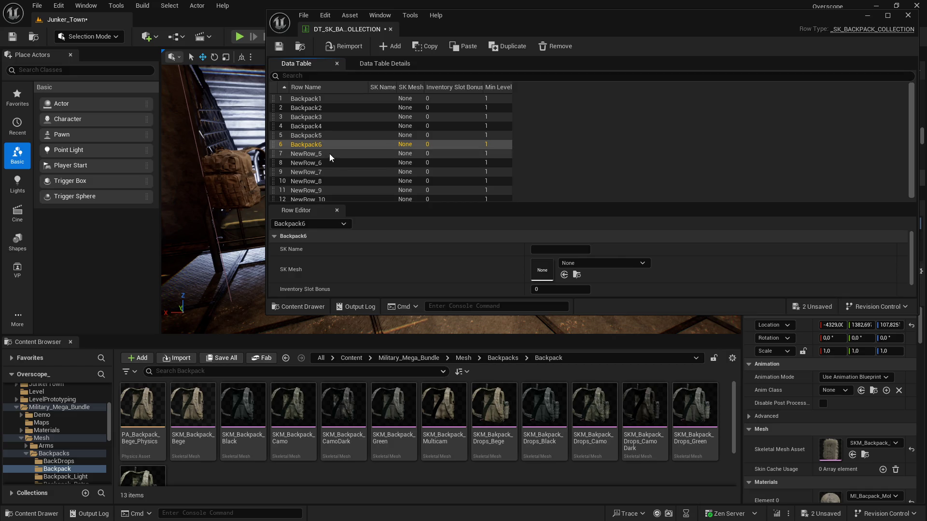
pyautogui.doubleClick(329, 153)
pyautogui.write('Backpack7')
pyautogui.press('Return')
pyautogui.doubleClick(309, 163)
pyautogui.write('Backpack8')
pyautogui.press('Return')
# Rename the last four rows to Backpack9 through Backpack12.
pyautogui.doubleClick(320, 173)
pyautogui.write('Backpack9')
pyautogui.press('Return')
pyautogui.doubleClick(392, 179)
pyautogui.write('Backpack10')
pyautogui.press('Return')
pyautogui.doubleClick(319, 188)
pyautogui.write('Backpack11')
pyautogui.press('Return')
pyautogui.doubleClick(326, 198)
pyautogui.write('Backpack12')
pyautogui.press('Return')
pyautogui.scroll(1, 290, 98)
pyautogui.click(381, 99)
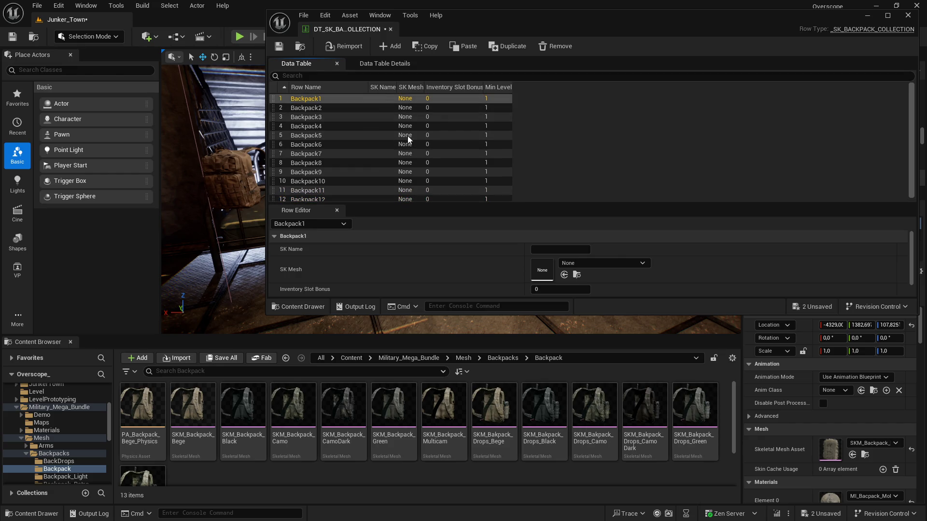
# Set SK Name to Backpack1 through Backpack4 on the first four rows.
pyautogui.click(560, 249)
pyautogui.write('Backpack1')
pyautogui.press('Return')
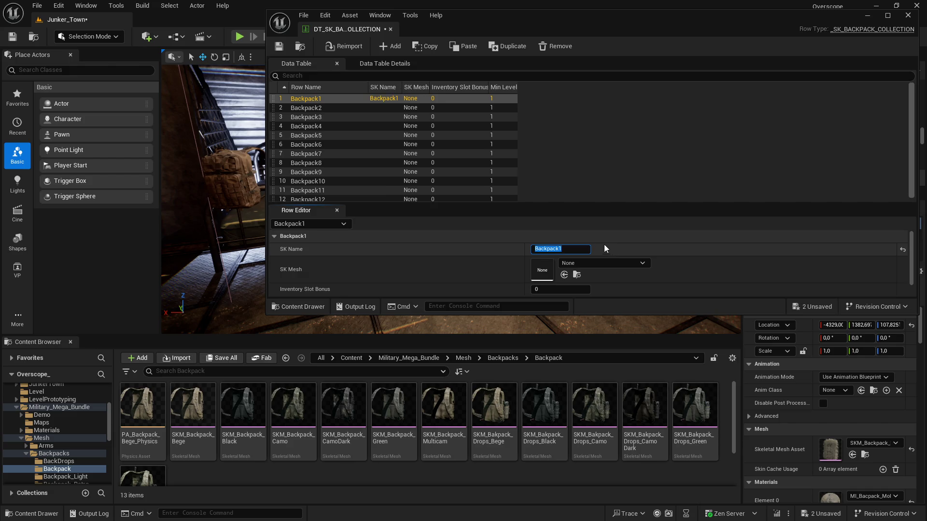
pyautogui.click(388, 108)
pyautogui.click(562, 249)
pyautogui.write('Backpack2')
pyautogui.press('Return')
pyautogui.click(386, 117)
pyautogui.click(562, 249)
pyautogui.write('Backpack3')
pyautogui.press('Return')
pyautogui.click(383, 126)
pyautogui.click(536, 249)
pyautogui.write('Backpack4')
pyautogui.press('Return')
# Set SK Name to Backpack5 through Backpack8 on rows five to eight.
pyautogui.click(393, 135)
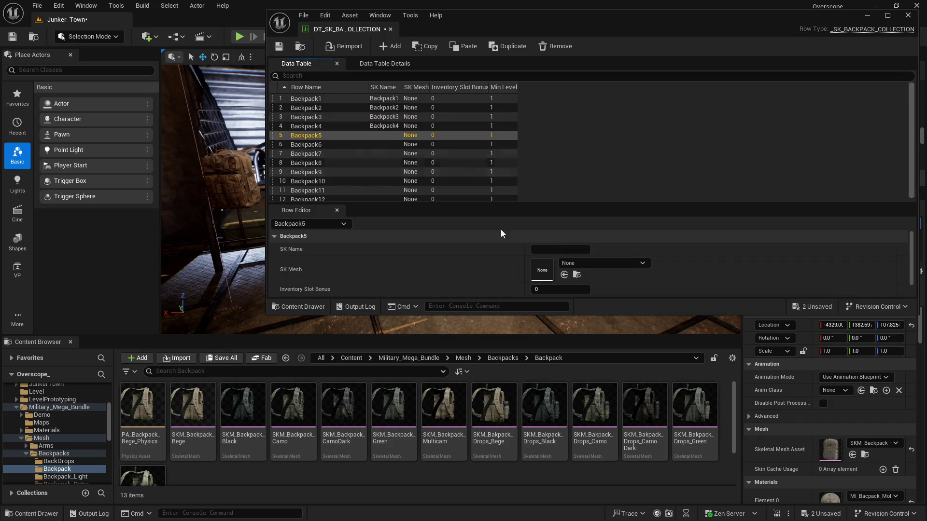
pyautogui.click(555, 249)
pyautogui.write('Backpack5')
pyautogui.press('Return')
pyautogui.click(365, 146)
pyautogui.click(547, 247)
pyautogui.press('Return')
pyautogui.click(399, 154)
pyautogui.click(563, 249)
pyautogui.write('Backpack7')
pyautogui.press('Return')
pyautogui.click(386, 163)
pyautogui.click(583, 248)
pyautogui.write('Backpack8')
pyautogui.press('Return')
# Set SK Name to Backpack9 through Backpack12 on the remaining rows.
pyautogui.click(376, 172)
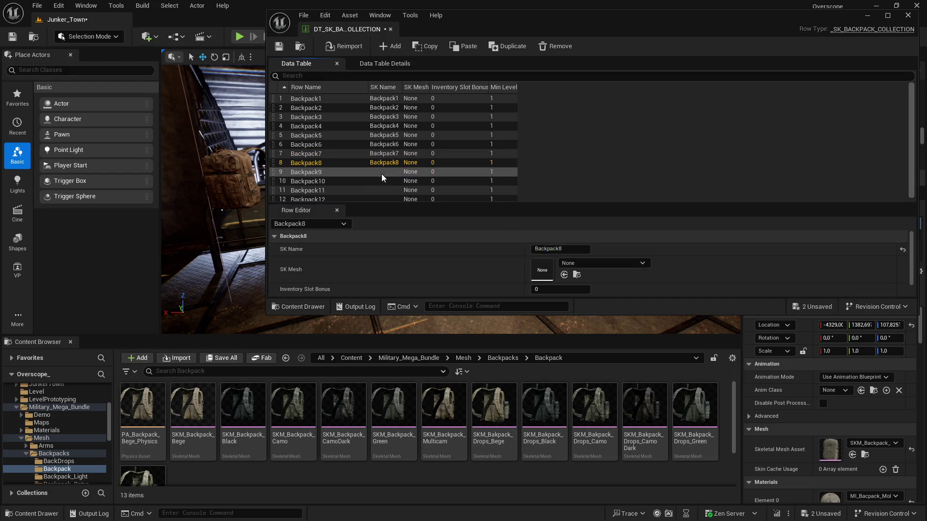
pyautogui.click(580, 249)
pyautogui.write('Backpack9')
pyautogui.press('Return')
pyautogui.click(333, 181)
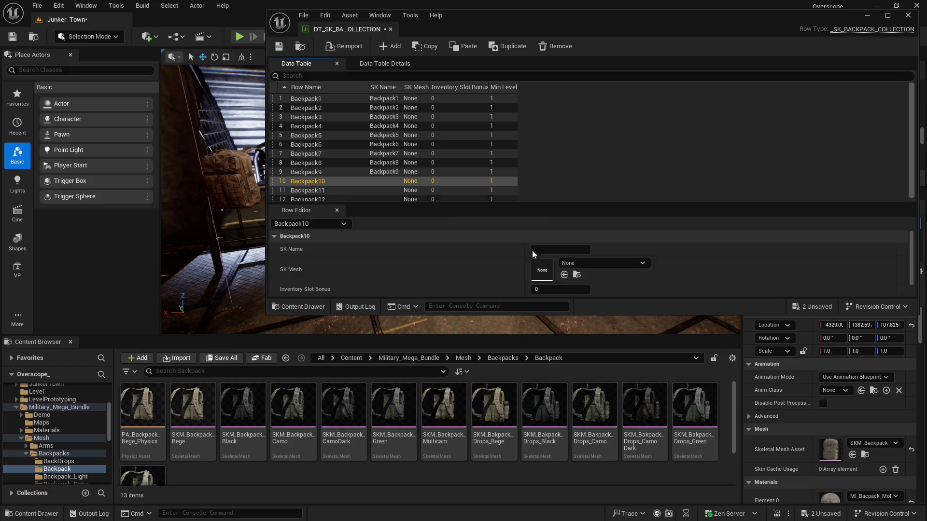
pyautogui.click(569, 249)
pyautogui.write('Backpack10')
pyautogui.press('Return')
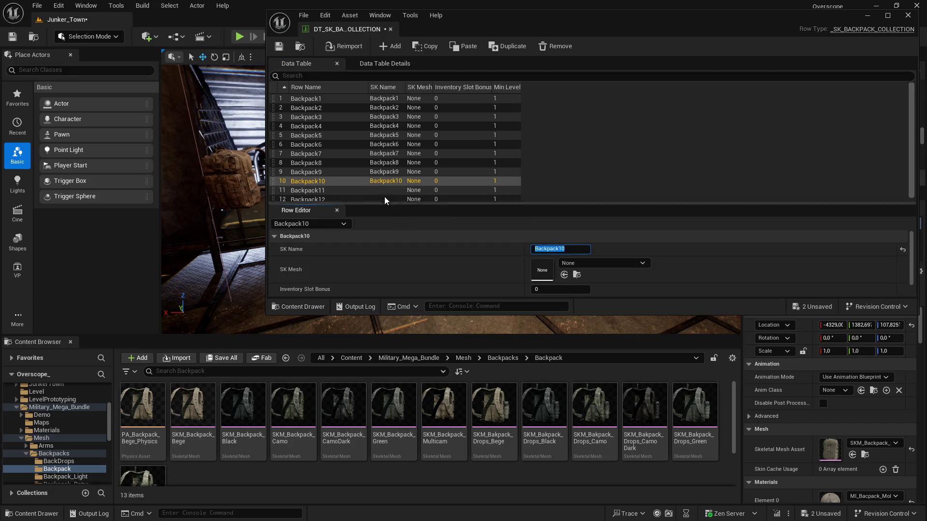
pyautogui.click(398, 192)
pyautogui.click(562, 250)
pyautogui.write('Backpack11')
pyautogui.press('Return')
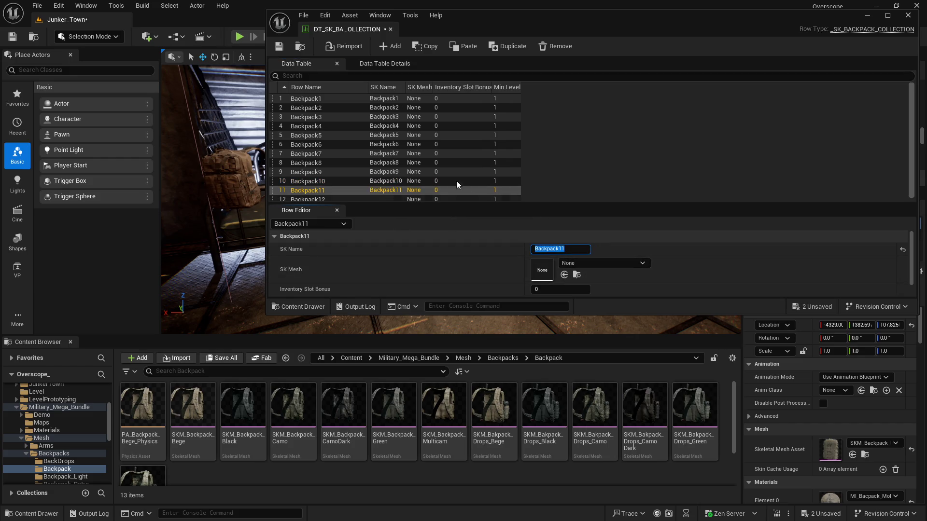
pyautogui.click(405, 195)
pyautogui.click(560, 249)
pyautogui.write('Backpack12')
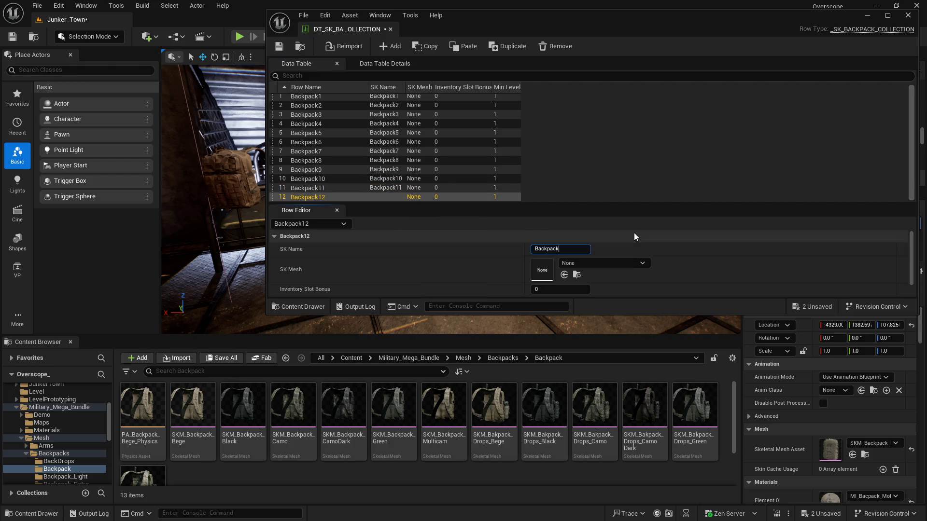
pyautogui.press('Return')
pyautogui.scroll(1, 336, 143)
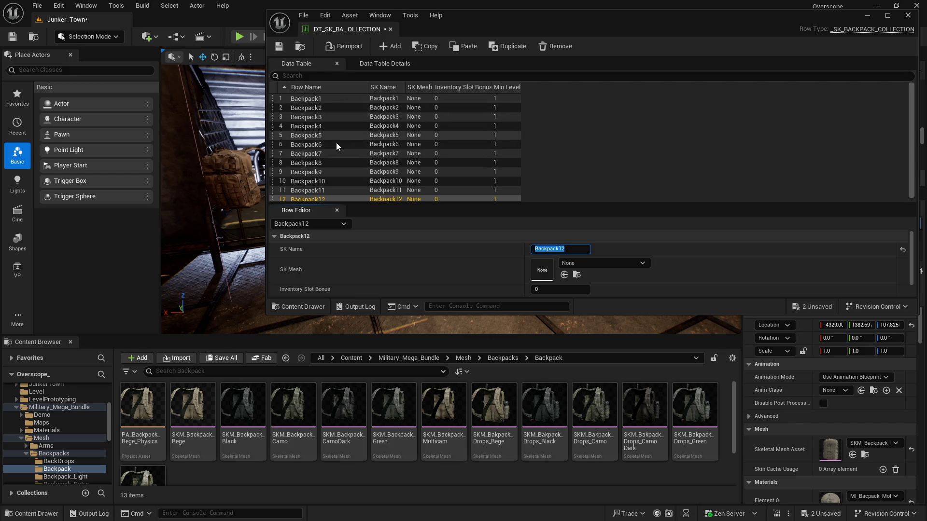
# Assign SKM_Backpack_Bege, Black, Camo and CamoDark as the SK Meshes of Backpack1–4.
pyautogui.click(340, 99)
pyautogui.moveTo(208, 396); pyautogui.dragTo(561, 277)
pyautogui.click(387, 108)
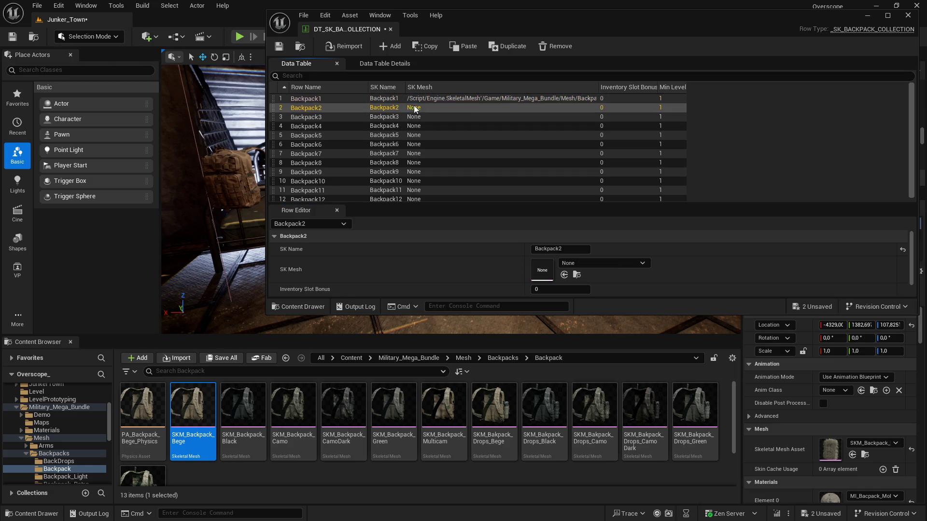
pyautogui.moveTo(243, 407)
pyautogui.mouseDown()
pyautogui.moveTo(532, 284)
pyautogui.moveTo(541, 269)
pyautogui.mouseUp()
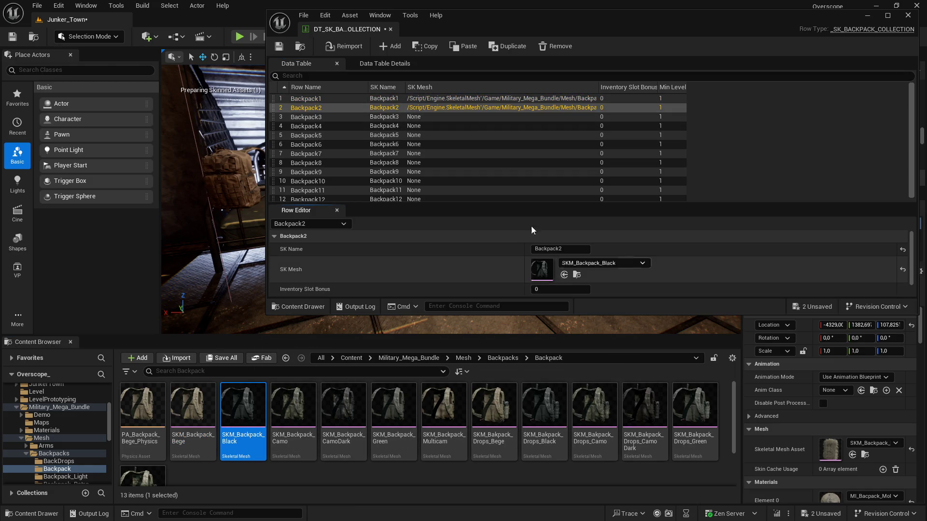
pyautogui.click(425, 116)
pyautogui.click(309, 398)
pyautogui.click(563, 275)
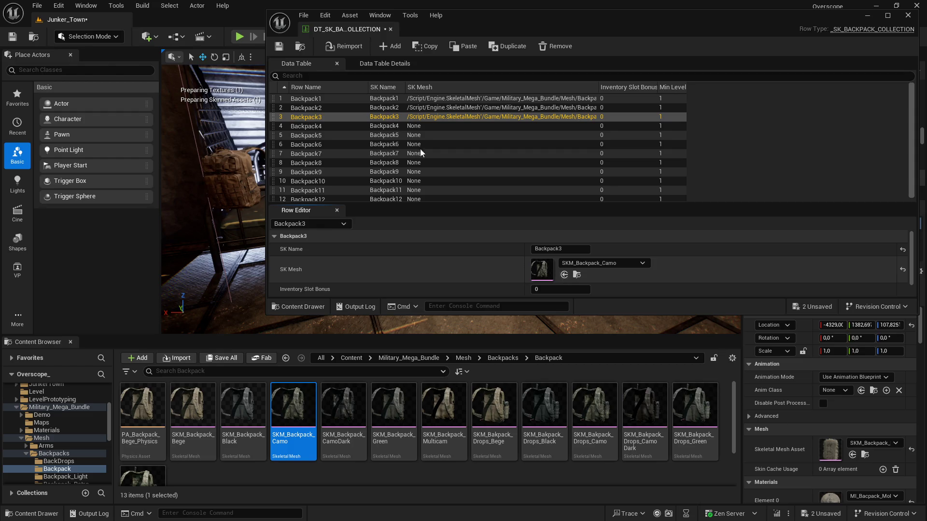
pyautogui.click(421, 126)
pyautogui.click(342, 405)
pyautogui.click(563, 275)
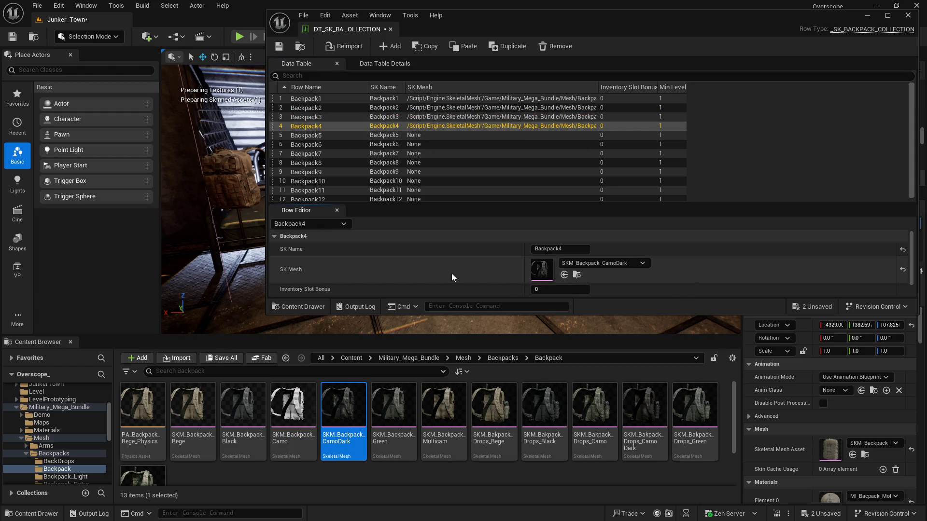
# Give Backpack5–6 SKM_Backpack_Green and Multicam, and Backpack7–8 SKM_Bakpack_Drops_Bege and Drops_Black.
pyautogui.click(422, 135)
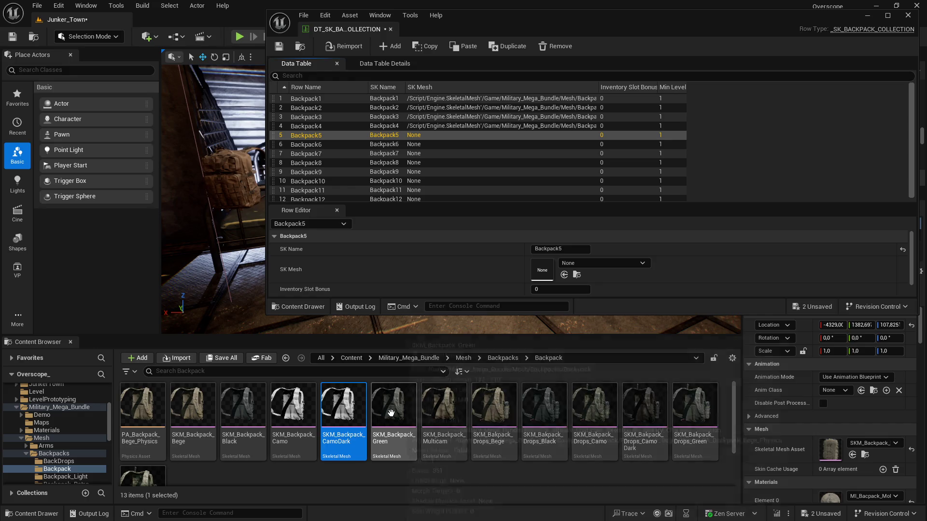
pyautogui.click(393, 410)
pyautogui.click(563, 275)
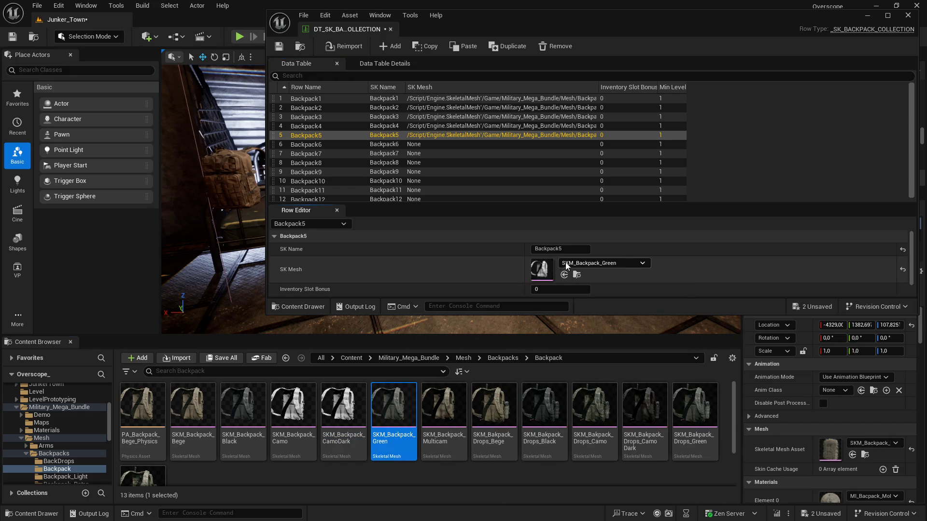
pyautogui.click(434, 145)
pyautogui.click(443, 410)
pyautogui.click(564, 275)
pyautogui.click(405, 154)
pyautogui.click(493, 410)
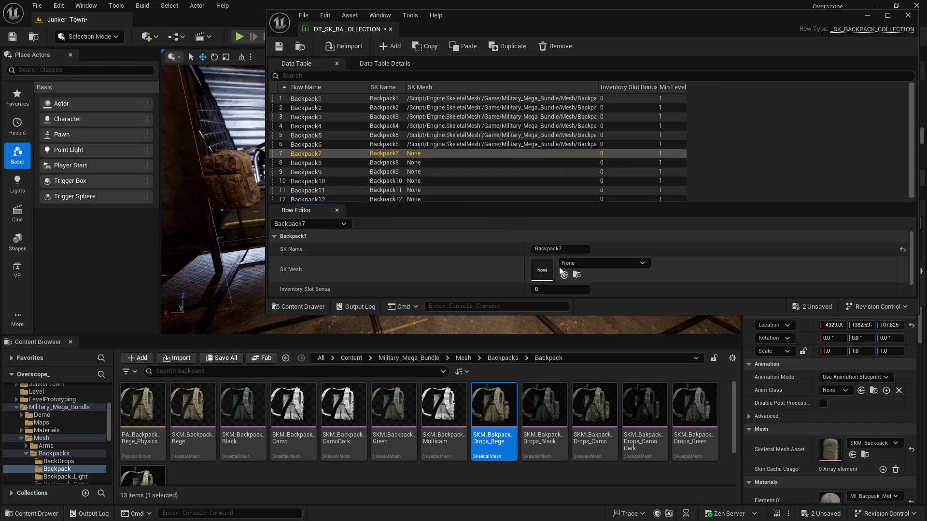
pyautogui.click(563, 275)
pyautogui.click(395, 162)
pyautogui.click(544, 410)
pyautogui.click(563, 275)
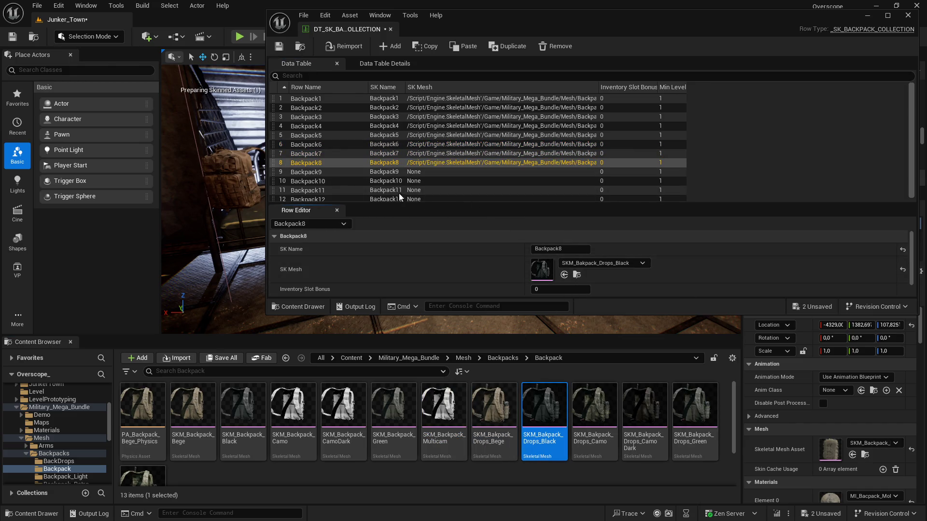
# Assign Drops_Camo, Drops_CamoDark, Drops_Green and Drops_Multicam meshes to Backpack9–12, then save the data table and level.
pyautogui.click(399, 172)
pyautogui.click(594, 411)
pyautogui.click(565, 275)
pyautogui.click(427, 181)
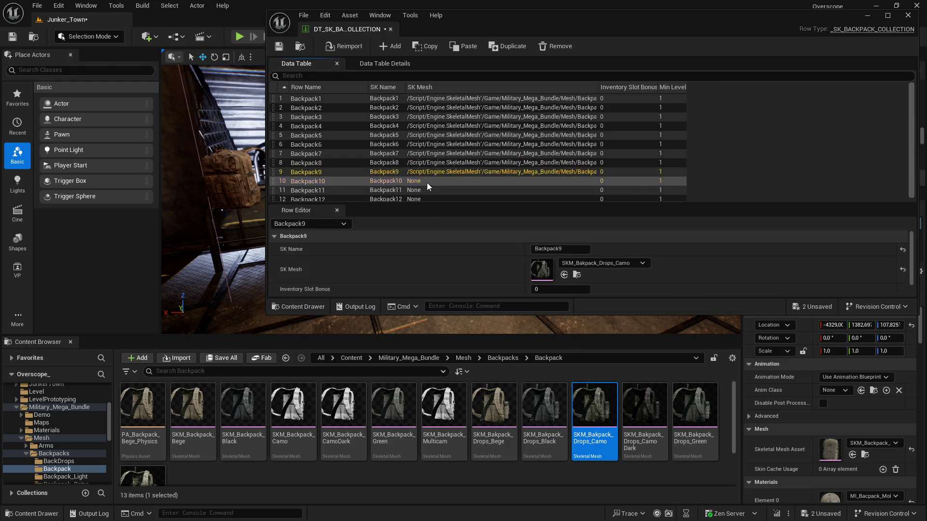
pyautogui.click(645, 410)
pyautogui.click(564, 275)
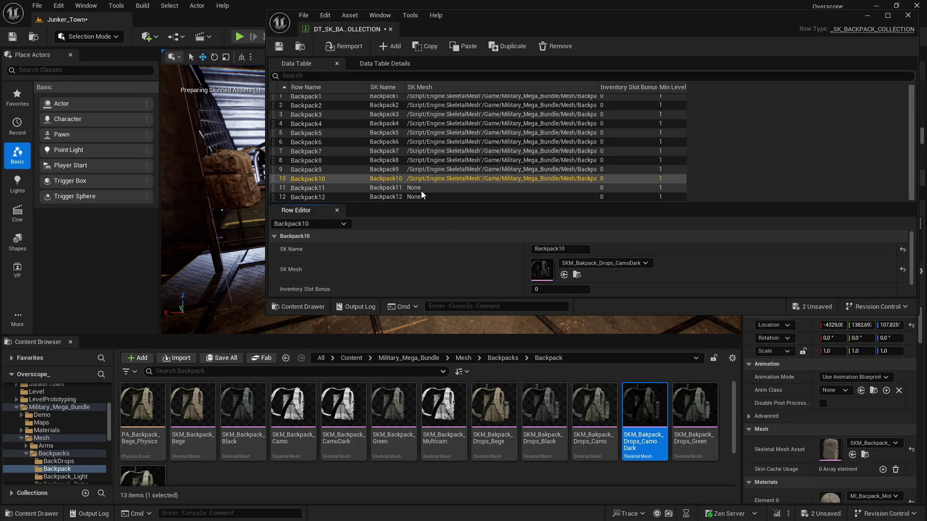
pyautogui.click(421, 190)
pyautogui.click(695, 410)
pyautogui.click(563, 275)
pyautogui.click(413, 198)
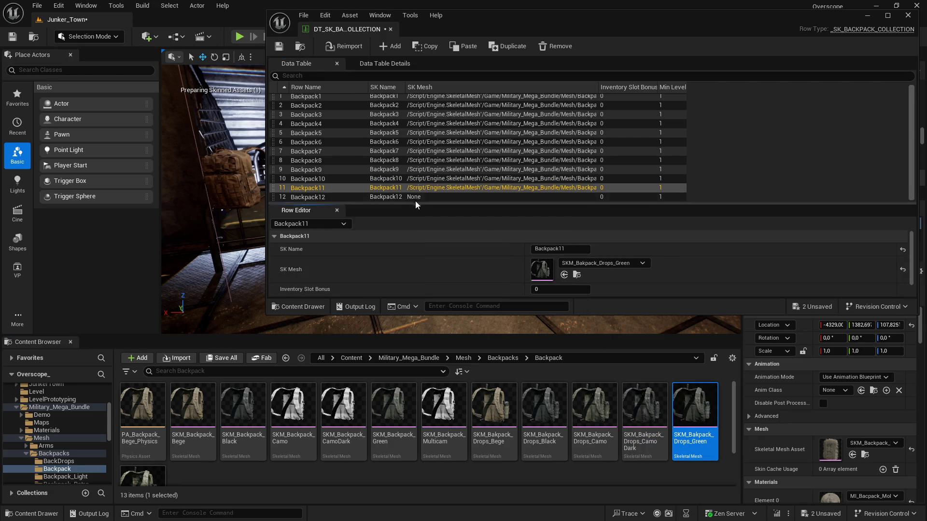
pyautogui.scroll(-2, 193, 419)
pyautogui.click(142, 429)
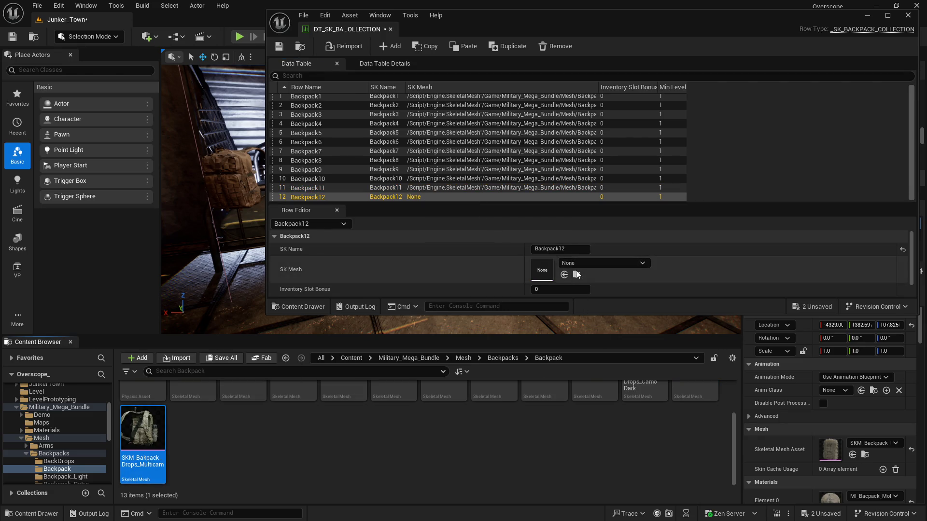
pyautogui.click(563, 274)
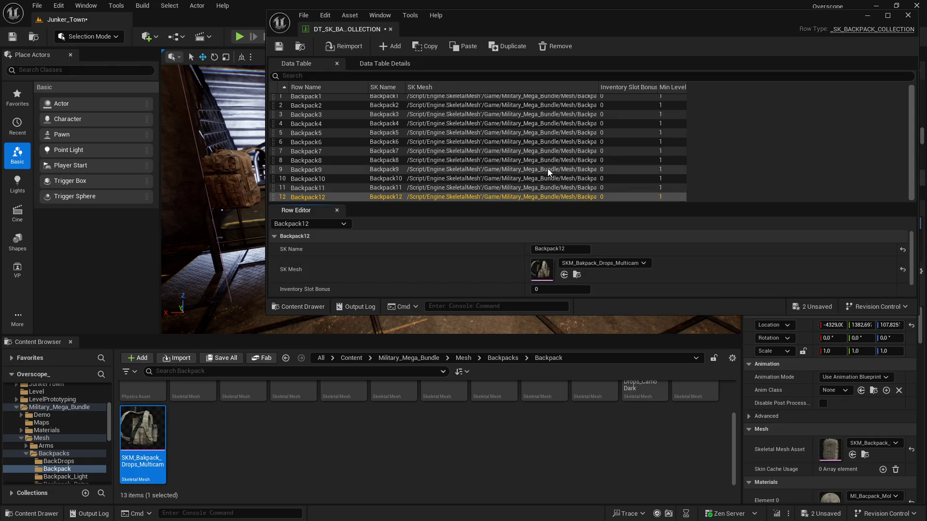
pyautogui.hotkey('ctrl', 'shift', 's')
pyautogui.click(548, 376)
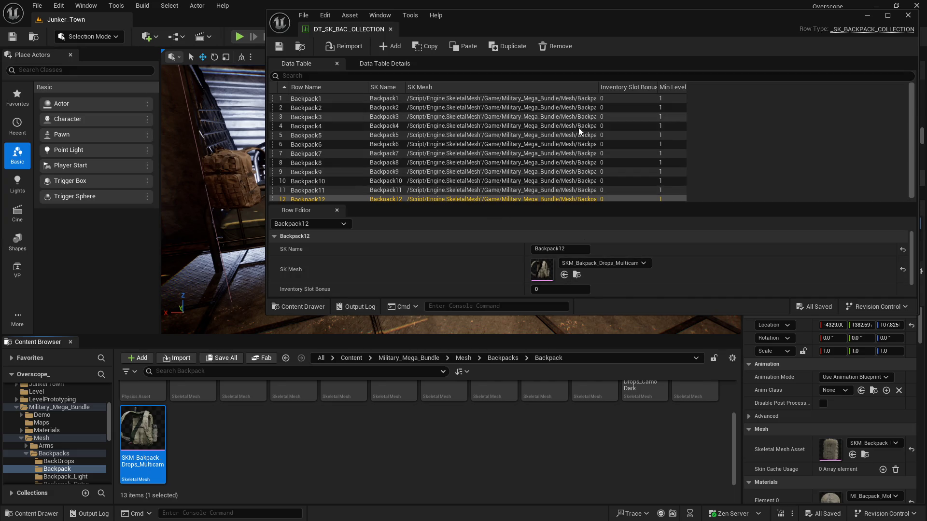
# Open the Backpack_Light mesh folder and enlarge the data table editor beside it.
pyautogui.hotkey('alt', 'Left')
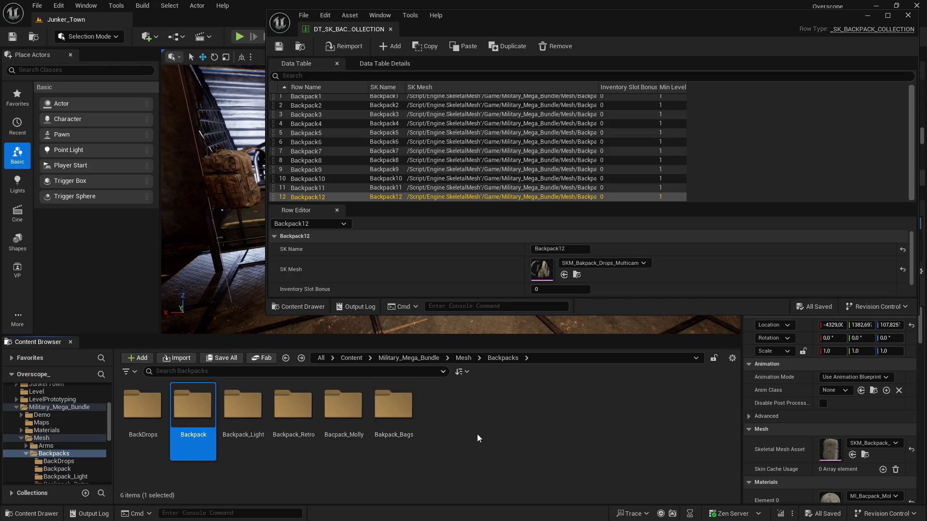
pyautogui.doubleClick(243, 405)
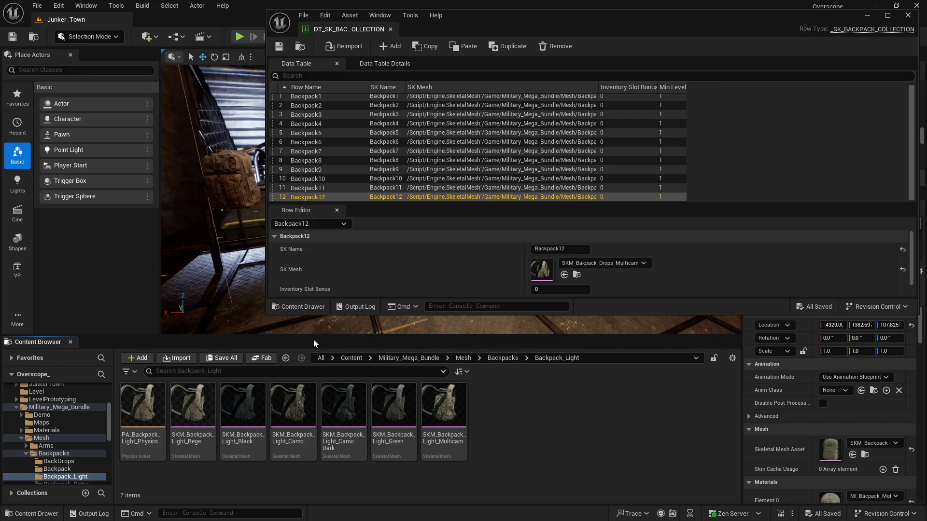
pyautogui.moveTo(315, 336); pyautogui.dragTo(315, 361)
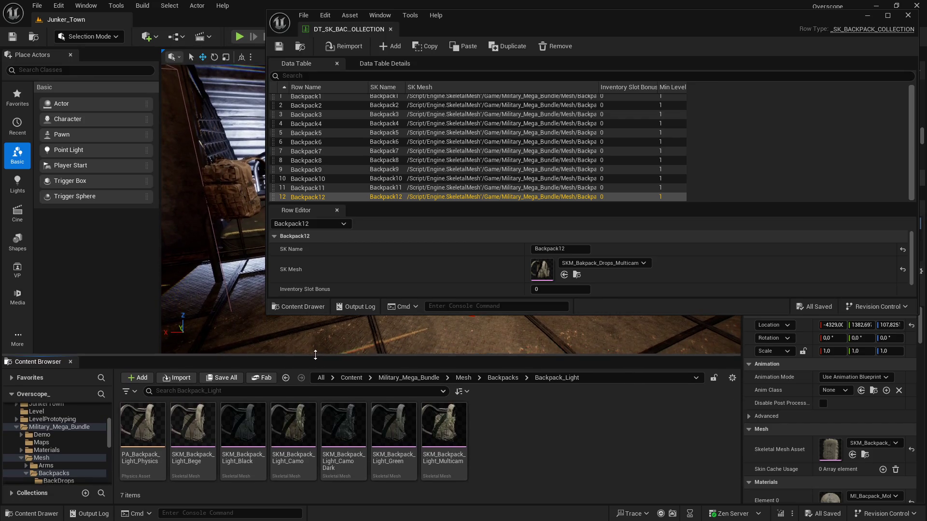
pyautogui.moveTo(265, 314); pyautogui.dragTo(182, 335)
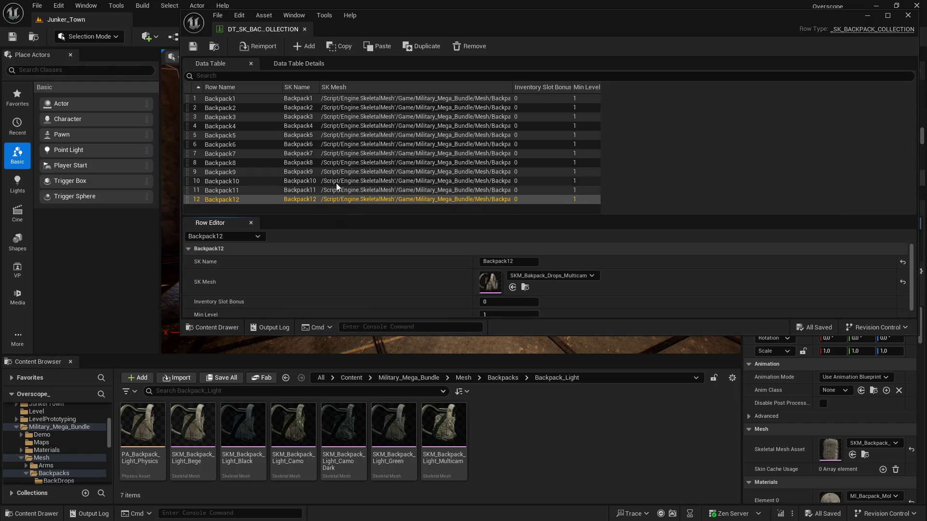
# Add new empty rows to the backpack data table.
pyautogui.click(304, 47)
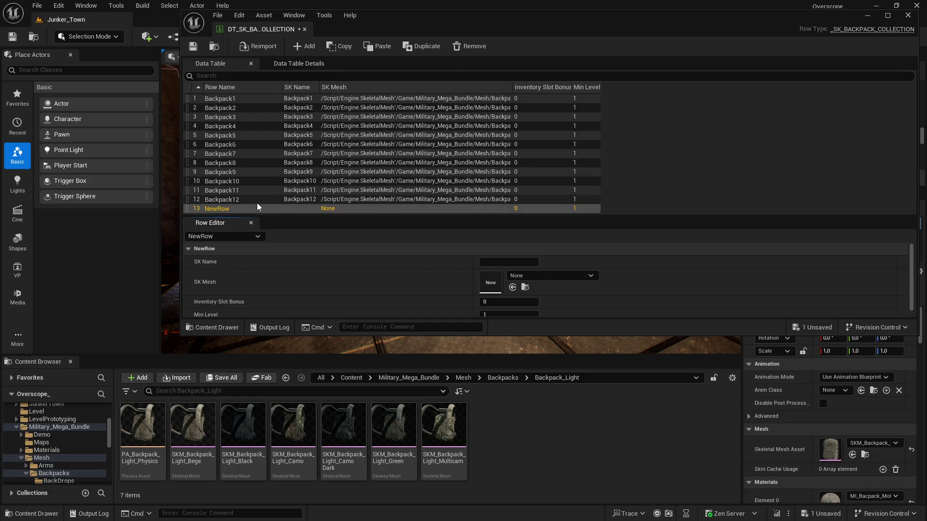
pyautogui.click(301, 48)
pyautogui.click(300, 47)
pyautogui.click(300, 48)
pyautogui.click(301, 48)
pyautogui.click(301, 48)
# Rename rows 13–15 to BackpackLight1, BackpackLight2 and BackpackLight3.
pyautogui.doubleClick(222, 165)
pyautogui.write('Ba')
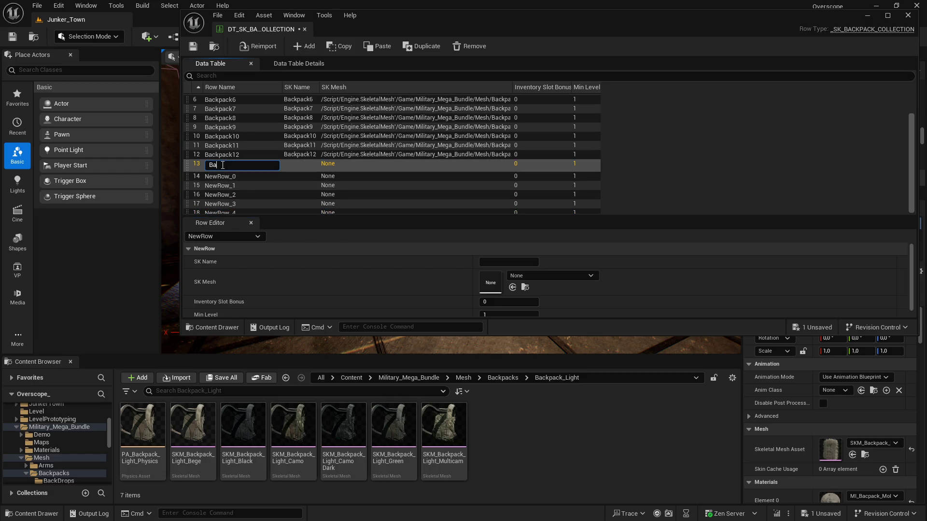
pyautogui.write('ckpackLight')
pyautogui.hotkey('shift', 'Home')
pyautogui.press('Return')
pyautogui.click(248, 171)
pyautogui.press('F2')
pyautogui.write('BackpackLight2')
pyautogui.press('Return')
pyautogui.click(255, 181)
pyautogui.press('F2')
pyautogui.write('BackpackLight3')
pyautogui.press('Return')
# Rename rows 16–18 to BackpackLight4, BackpackLight5 and BackpackLight6.
pyautogui.click(235, 192)
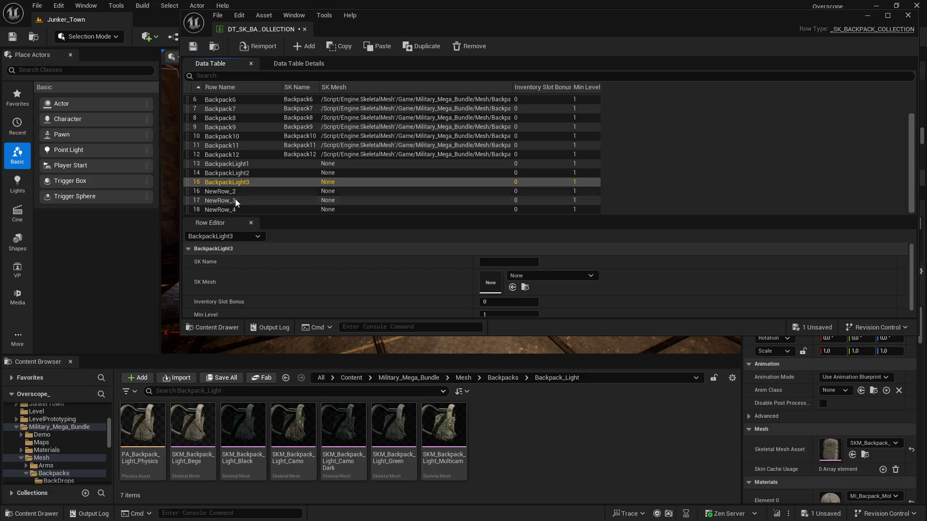
pyautogui.press('F2')
pyautogui.write('BackpackLight4')
pyautogui.press('Return')
pyautogui.click(244, 201)
pyautogui.press('F2')
pyautogui.write('BackpackLight5')
pyautogui.press('Return')
pyautogui.click(247, 209)
pyautogui.press('F2')
pyautogui.write('BackpackLight6')
pyautogui.press('Return')
# Set the SK Name of rows 13–15 to BackpackLight1, BackpackLight2 and BackpackLight3.
pyautogui.click(331, 165)
pyautogui.write('BackpackLight1')
pyautogui.press('Return')
pyautogui.click(291, 174)
pyautogui.click(511, 262)
pyautogui.write('BackpackLight2')
pyautogui.press('Return')
pyautogui.click(314, 182)
pyautogui.click(515, 263)
pyautogui.write('BackpackLight3')
pyautogui.press('Return')
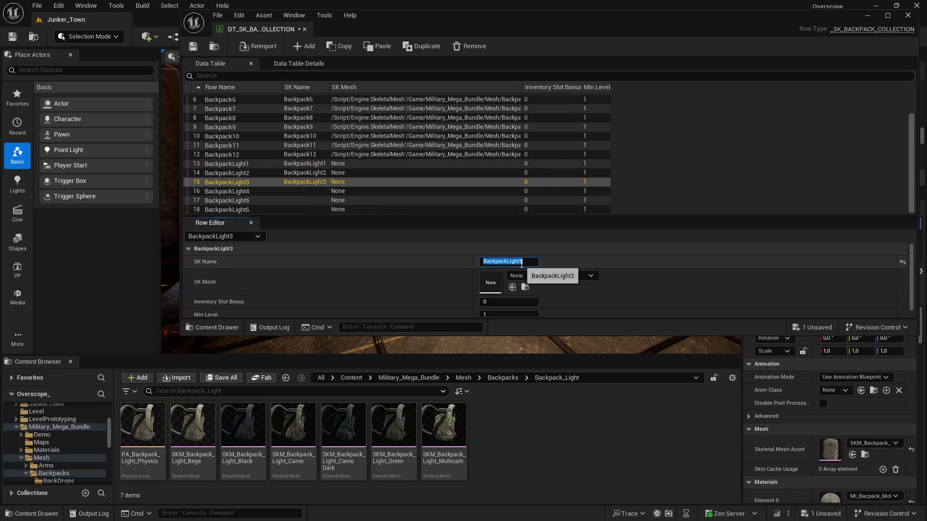
# Set the SK Name of rows 16–18 to BackpackLight4, BackpackLight5 and BackpackLight6.
pyautogui.click(302, 192)
pyautogui.click(504, 263)
pyautogui.write('BackpackLight4')
pyautogui.press('Return')
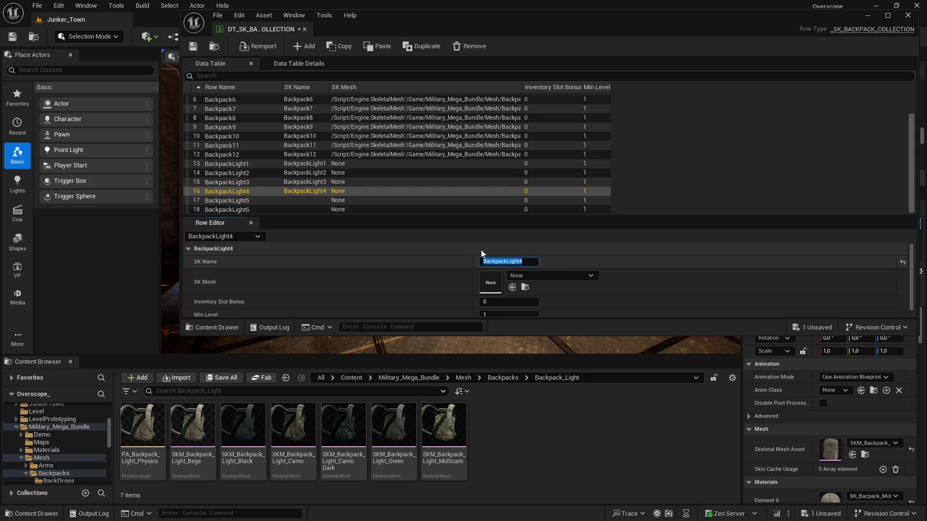
pyautogui.click(304, 199)
pyautogui.click(513, 262)
pyautogui.write('BackpackLight5')
pyautogui.press('Return')
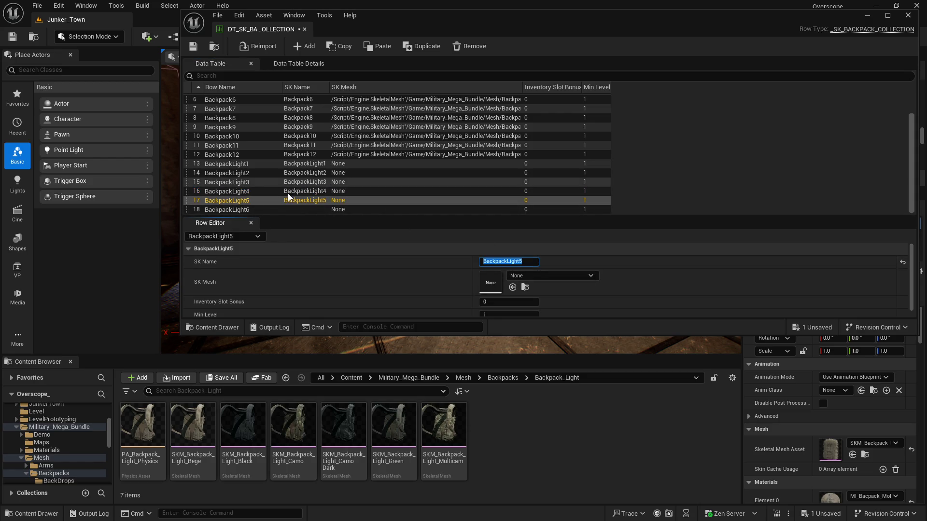
pyautogui.click(294, 210)
pyautogui.click(511, 262)
pyautogui.write('BackpackLight6')
pyautogui.press('Return')
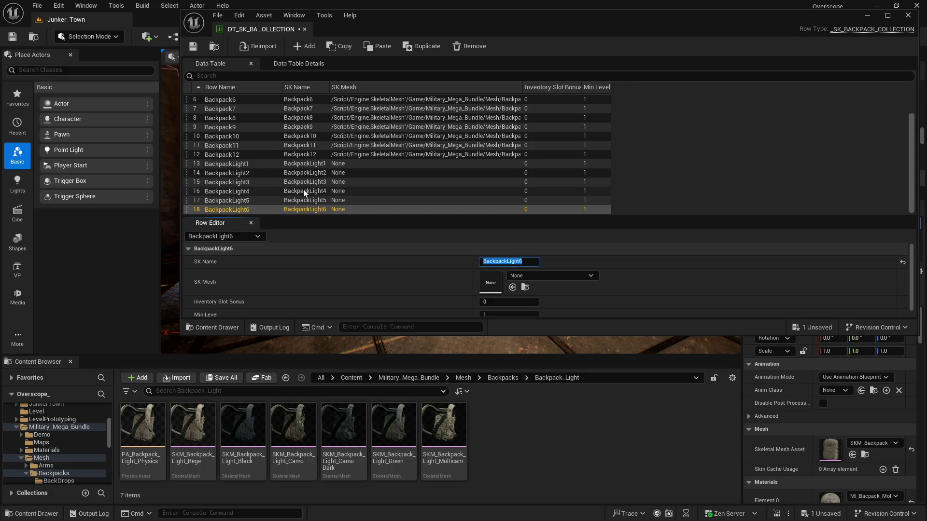
pyautogui.click(301, 163)
# Assign the Light_Bege, Light_Black and Light_Camo meshes to BackpackLight1–3.
pyautogui.moveTo(355, 352); pyautogui.dragTo(492, 284)
pyautogui.click(348, 173)
pyautogui.moveTo(238, 434)
pyautogui.mouseDown()
pyautogui.moveTo(487, 302)
pyautogui.moveTo(491, 284)
pyautogui.mouseUp()
pyautogui.click(338, 182)
pyautogui.moveTo(295, 426)
pyautogui.mouseDown()
pyautogui.moveTo(514, 290)
pyautogui.moveTo(497, 285)
pyautogui.mouseUp()
# Assign the Light_Camo Dark, Light_Green and Light_Multicam meshes to BackpackLight4–6.
pyautogui.click(384, 191)
pyautogui.moveTo(343, 428); pyautogui.dragTo(515, 285)
pyautogui.click(378, 200)
pyautogui.click(407, 407)
pyautogui.moveTo(407, 407)
pyautogui.mouseDown()
pyautogui.moveTo(512, 287)
pyautogui.moveTo(490, 284)
pyautogui.mouseUp()
pyautogui.click(381, 209)
pyautogui.click(444, 424)
pyautogui.moveTo(485, 352); pyautogui.dragTo(512, 287)
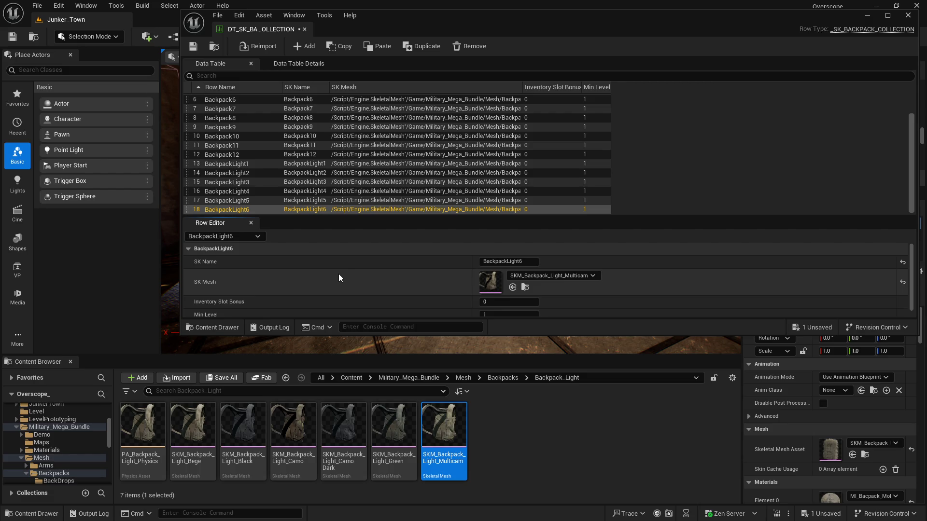
# Save all content and open the Backpack_Retro mesh folder.
pyautogui.click(227, 377)
pyautogui.click(550, 378)
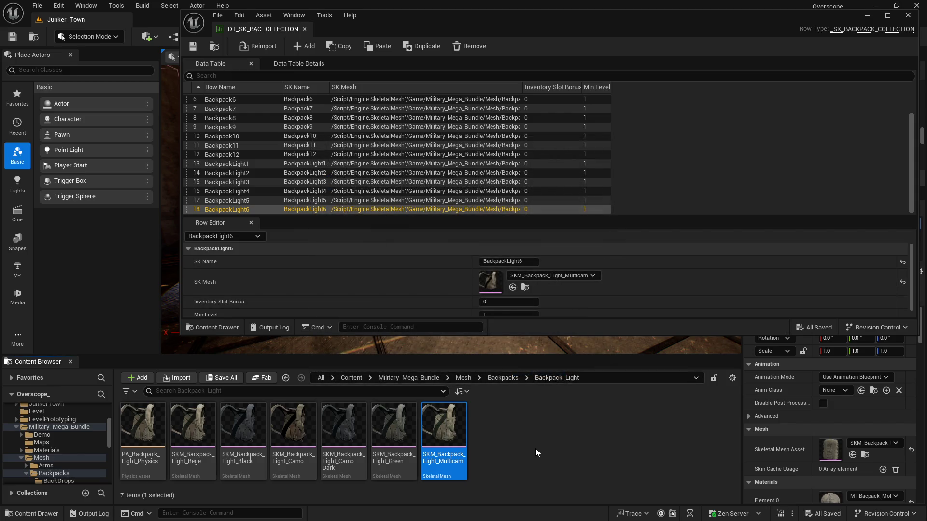
pyautogui.hotkey('alt', 'Left')
pyautogui.doubleClick(293, 424)
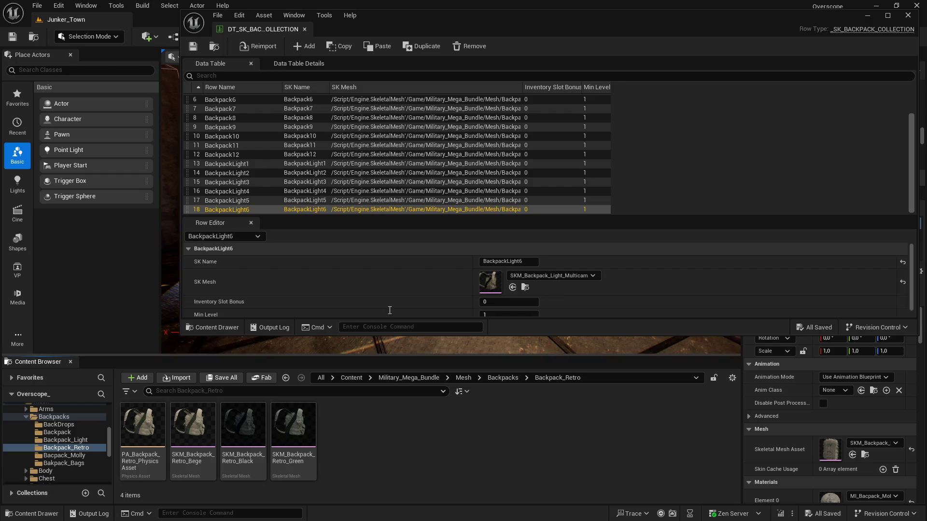
# Add three new rows to the data table and rename the first BackpackRetro1.
pyautogui.click(305, 48)
pyautogui.click(305, 48)
pyautogui.click(305, 48)
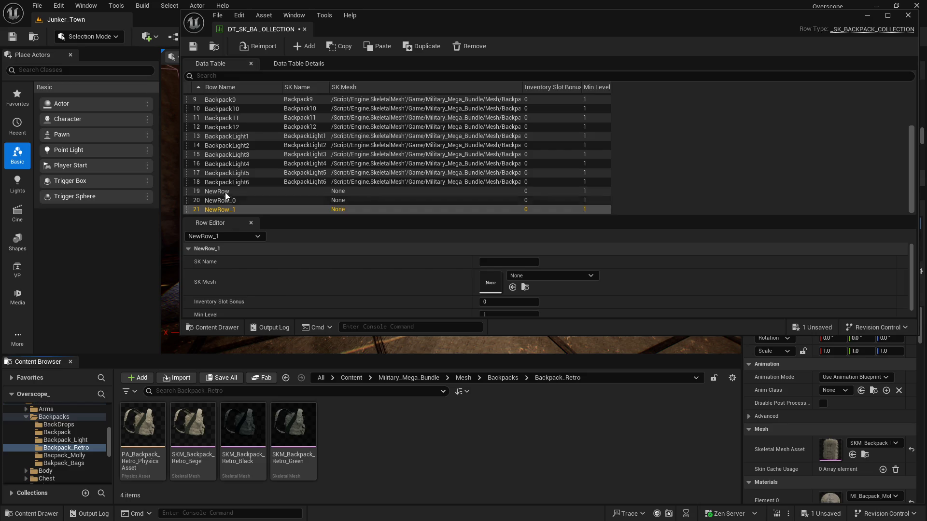
pyautogui.doubleClick(225, 193)
pyautogui.write('Backp')
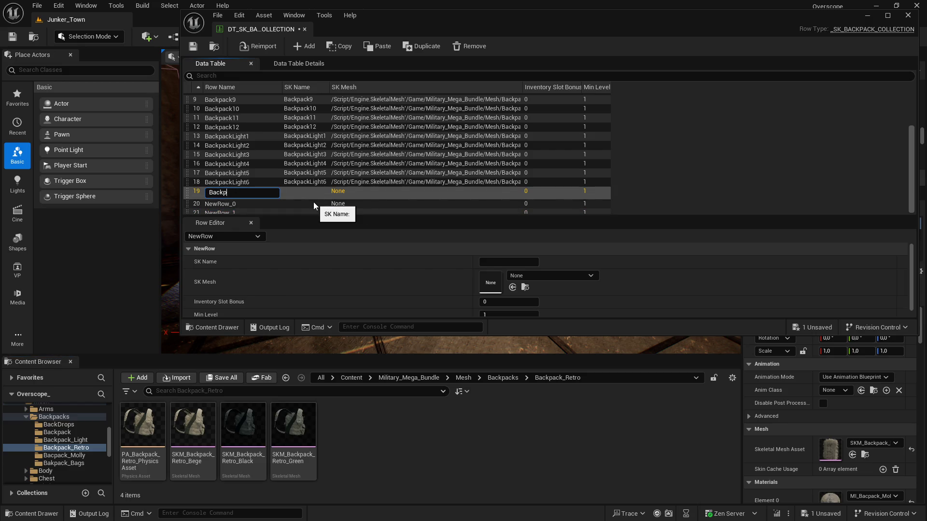
pyautogui.write('ackRetro')
pyautogui.write('1')
pyautogui.press('Left')
pyautogui.hotkey('shift', 'Left')
pyautogui.hotkey('shift', 'Left')
pyautogui.hotkey('shift', 'Left')
pyautogui.hotkey('ctrl', 'c')
pyautogui.press('Return')
# Rename the other two new rows BackpackRetro2 and BackpackRetro3.
pyautogui.doubleClick(233, 199)
pyautogui.hotkey('ctrl', 'v')
pyautogui.write('2')
pyautogui.press('Return')
pyautogui.doubleClick(233, 209)
pyautogui.hotkey('ctrl', 'v')
pyautogui.write('3')
pyautogui.press('Return')
# Give rows BackpackRetro1–3 the Retro_Bege, Retro_Black and Retro_Green SK Meshes respectively.
pyautogui.click(349, 191)
pyautogui.click(193, 425)
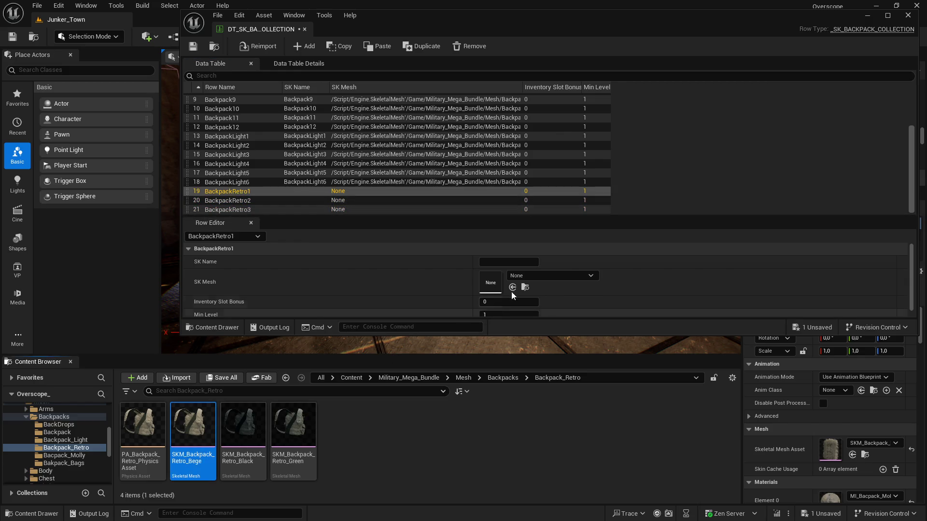
pyautogui.click(513, 288)
pyautogui.click(320, 201)
pyautogui.click(243, 425)
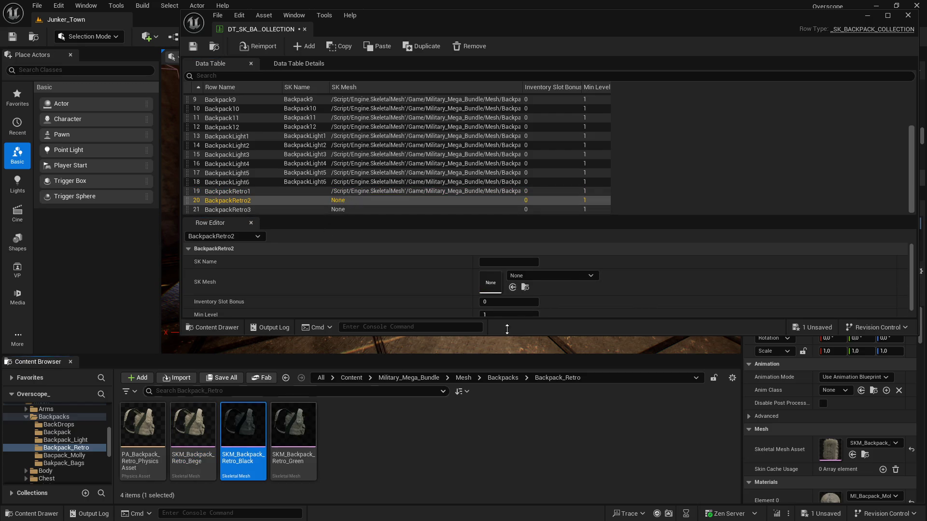
pyautogui.click(513, 288)
pyautogui.click(348, 209)
pyautogui.click(294, 425)
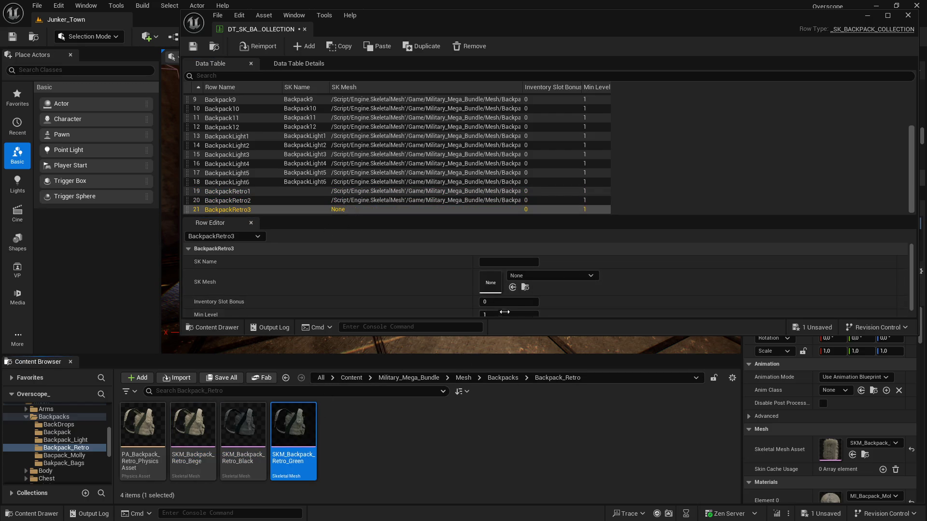
pyautogui.click(513, 287)
# Set the SK Names of the three Retro rows to BackpackRetro1, BackpackRetro2 and BackpackRetro3.
pyautogui.click(277, 191)
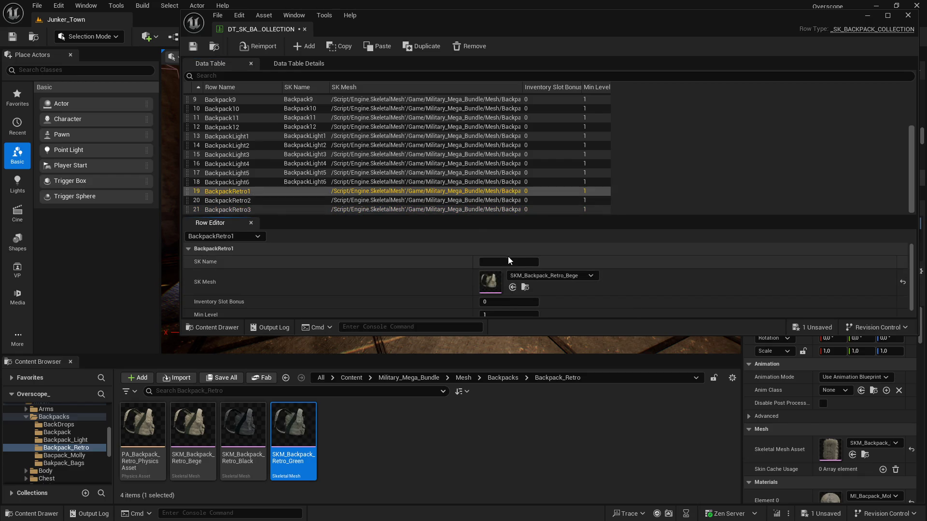
pyautogui.write('BackpackRetro1')
pyautogui.press('Return')
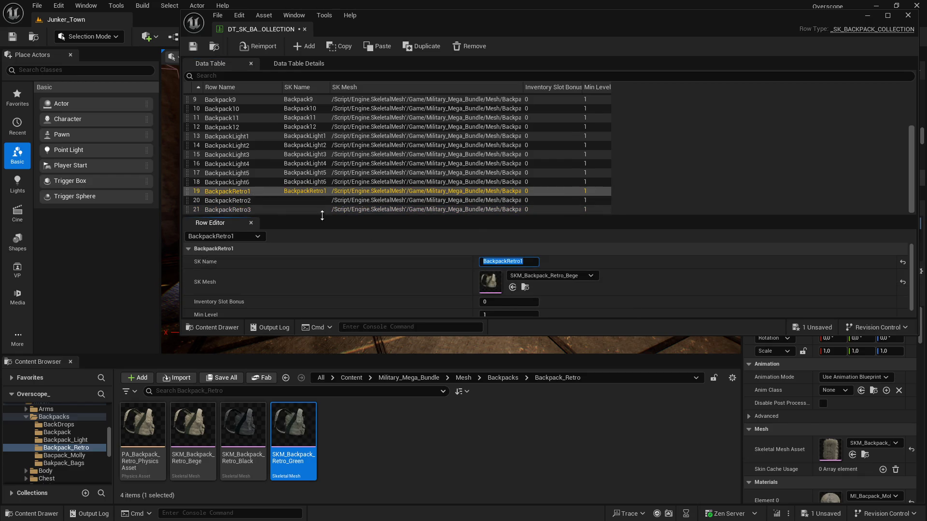
pyautogui.click(314, 201)
pyautogui.click(517, 261)
pyautogui.write('BackpackRetro2')
pyautogui.press('Return')
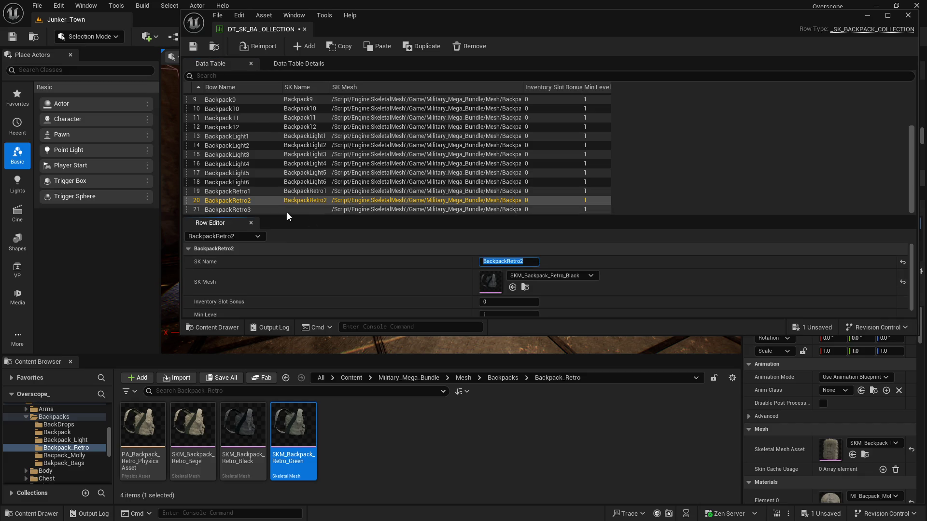
pyautogui.click(288, 211)
pyautogui.write('BackpackRetro3')
pyautogui.press('Return')
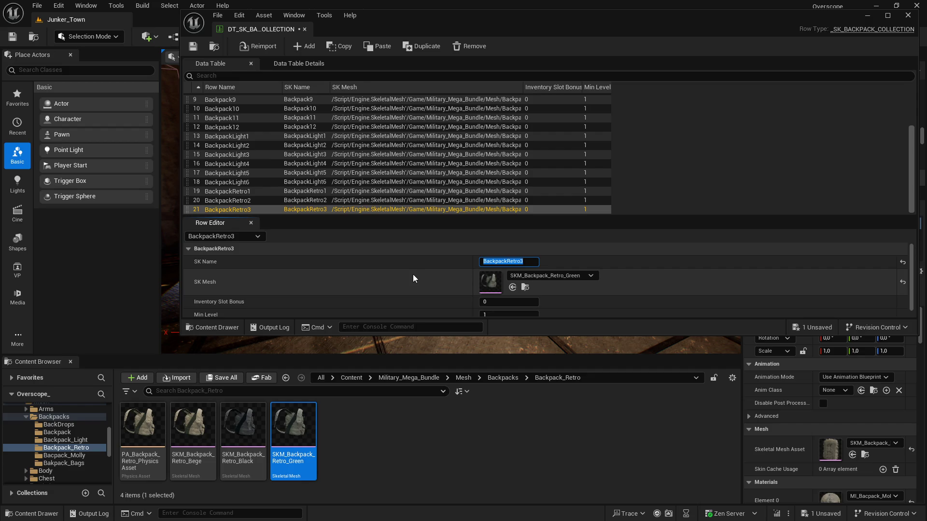
pyautogui.click(263, 192)
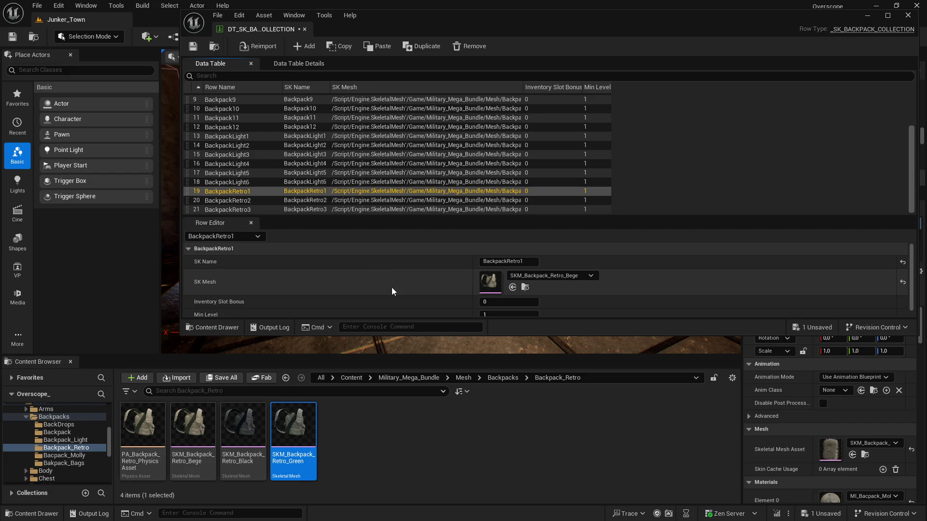
pyautogui.hotkey('alt', 'Left')
# Save the backpack data table and open the Bacpack_Molly mesh folder.
pyautogui.doubleClick(343, 427)
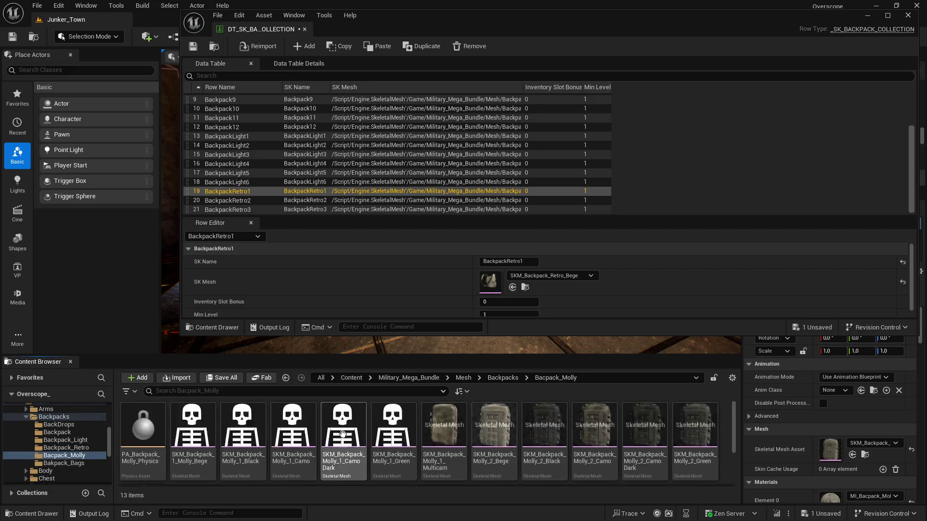
pyautogui.hotkey('ctrl', 'shift', 's')
pyautogui.press('Return')
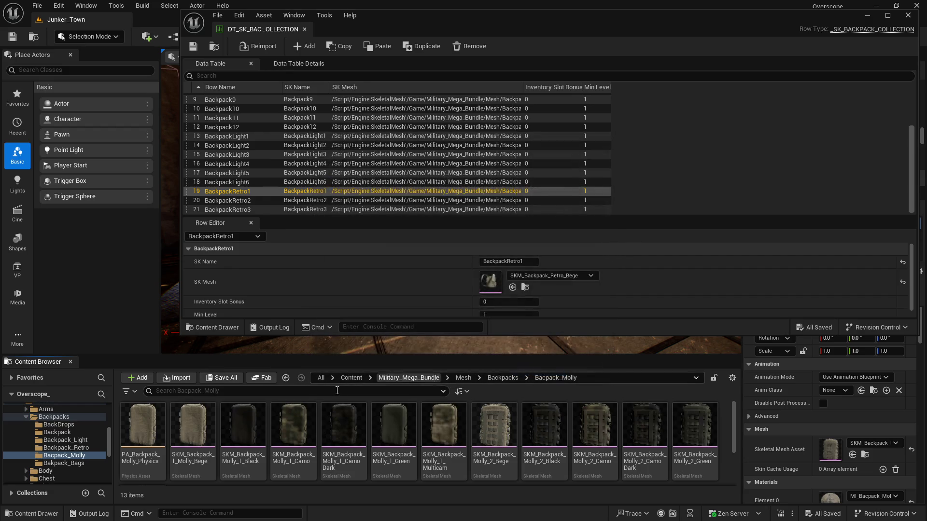
pyautogui.moveTo(139, 356); pyautogui.dragTo(147, 296)
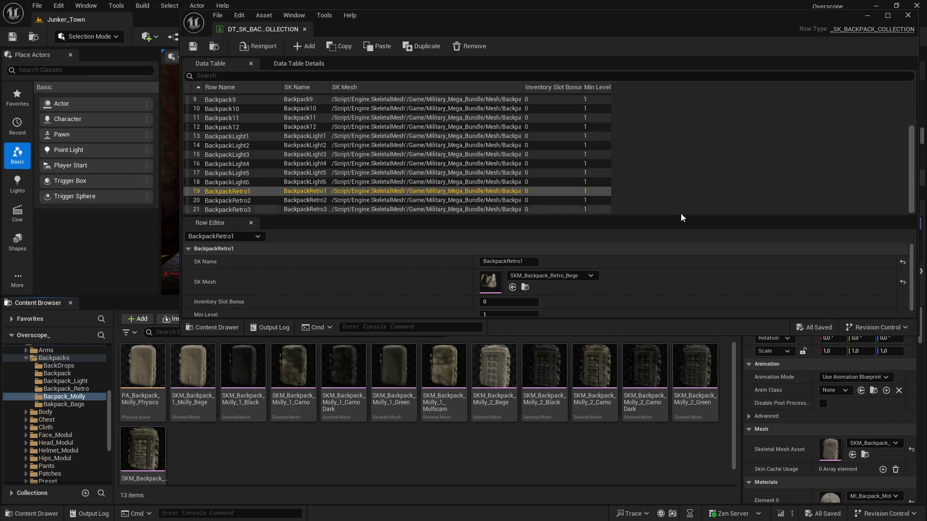
# Place a Molly_1_Bege backpack in the Junker_Town level as a trial, then delete it.
pyautogui.click(868, 15)
pyautogui.moveTo(193, 372)
pyautogui.mouseDown()
pyautogui.moveTo(424, 255)
pyautogui.moveTo(429, 262)
pyautogui.mouseUp()
pyautogui.press('f')
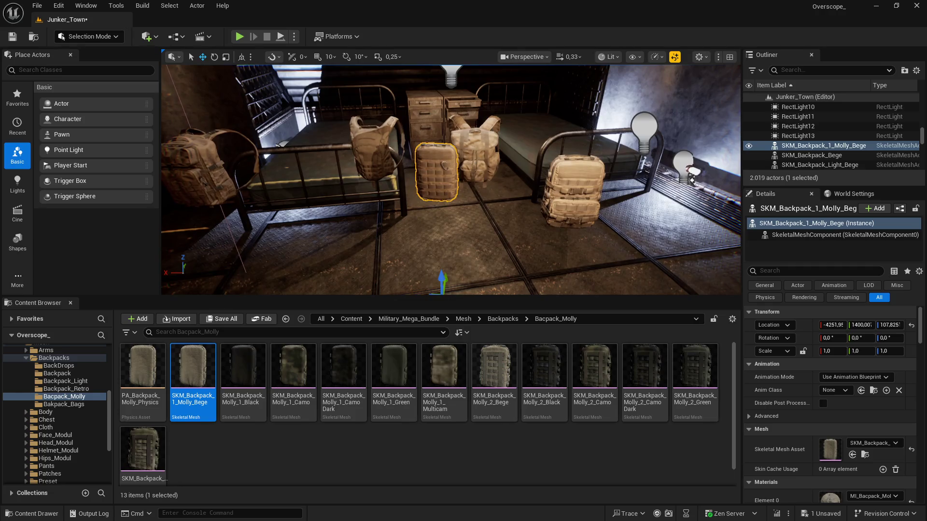
pyautogui.press('Delete')
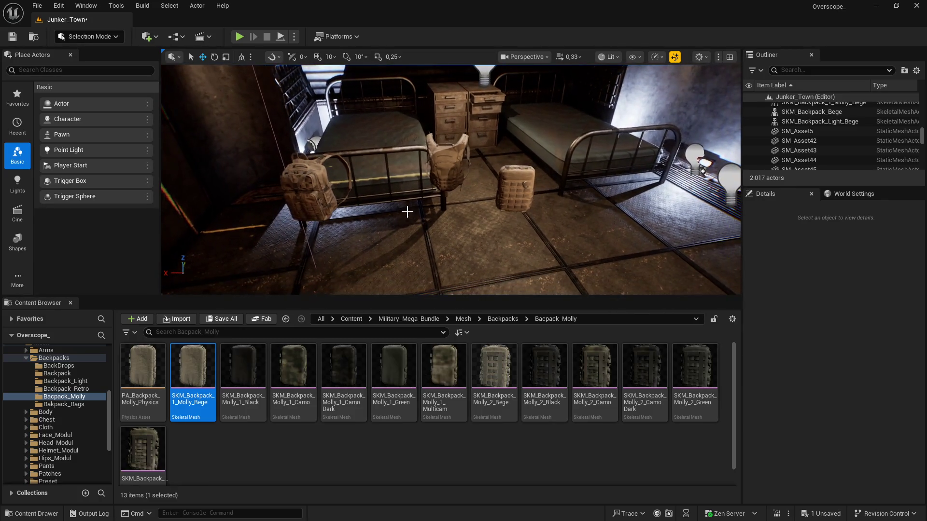
# Delete the hanging vest and left backpack, and place the beige Molly_2 backpack near the bed.
pyautogui.click(446, 173)
pyautogui.press('Delete')
pyautogui.click(316, 186)
pyautogui.press('Delete')
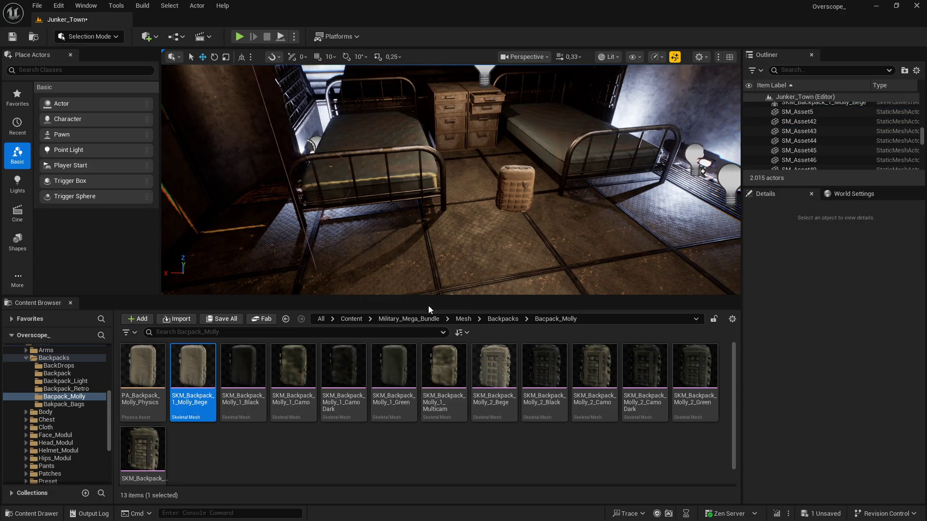
pyautogui.click(493, 367)
pyautogui.moveTo(484, 287); pyautogui.dragTo(447, 265)
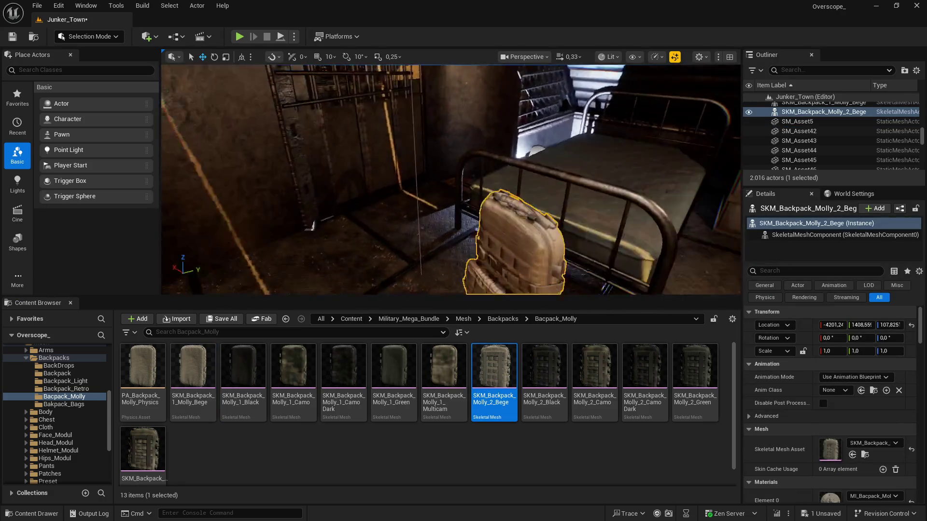
pyautogui.press('f')
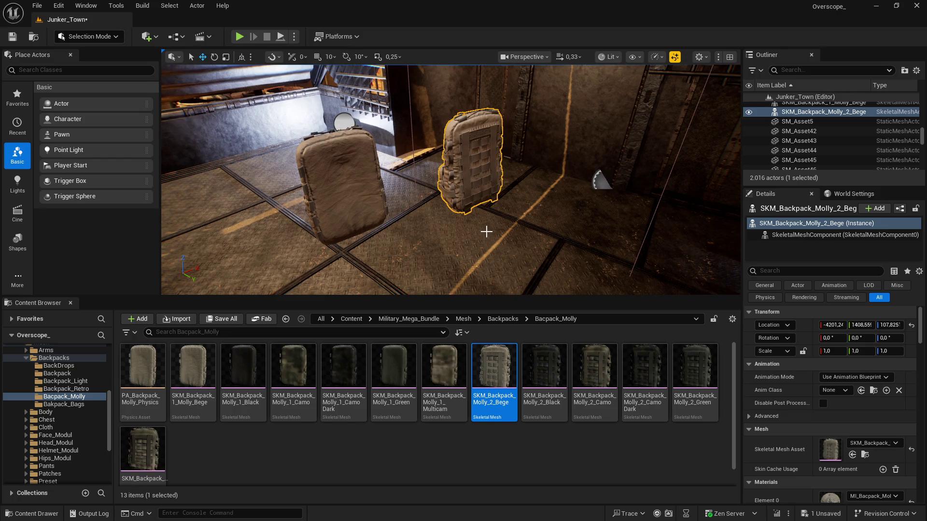
# Place the beige backpack from the Bakpack_Bags folder into the level, then delete it.
pyautogui.hotkey('alt', 'Left')
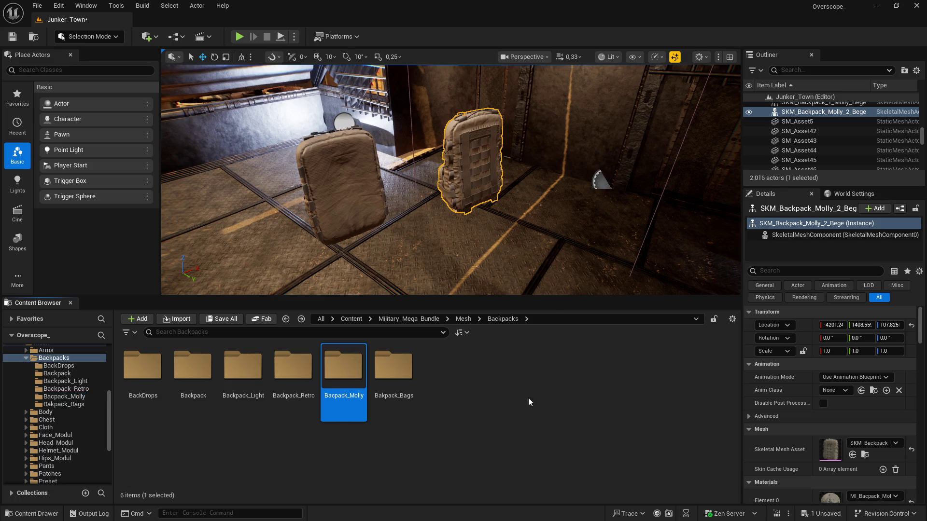
pyautogui.press('Right')
pyautogui.press('Return')
pyautogui.moveTo(193, 372)
pyautogui.mouseDown()
pyautogui.moveTo(418, 246)
pyautogui.moveTo(424, 269)
pyautogui.mouseUp()
pyautogui.moveTo(499, 233)
pyautogui.mouseDown()
pyautogui.moveTo(473, 260)
pyautogui.moveTo(499, 233)
pyautogui.mouseUp()
pyautogui.press('Delete')
# Delete both backpacks on the cabinet and save the Junker_Town map.
pyautogui.click(459, 145)
pyautogui.press('Delete')
pyautogui.click(514, 140)
pyautogui.press('Delete')
pyautogui.hotkey('ctrl', 's')
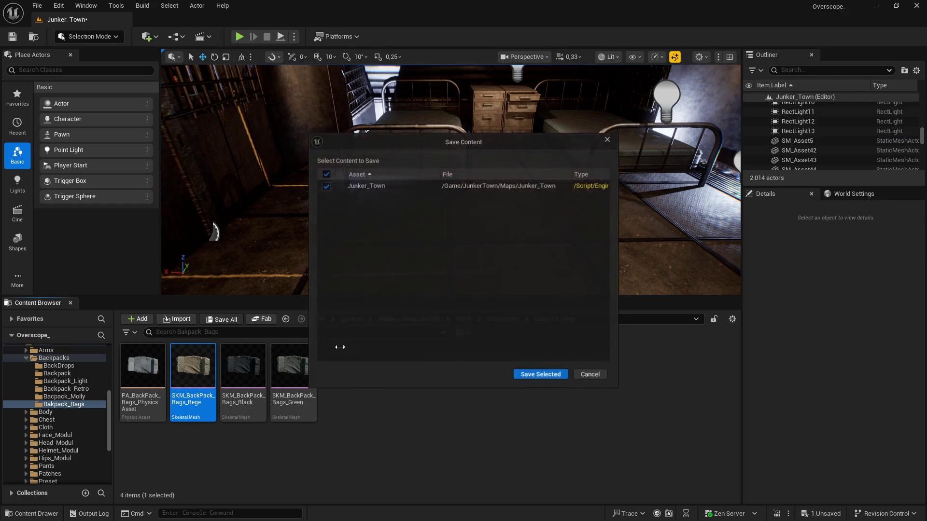
pyautogui.click(543, 375)
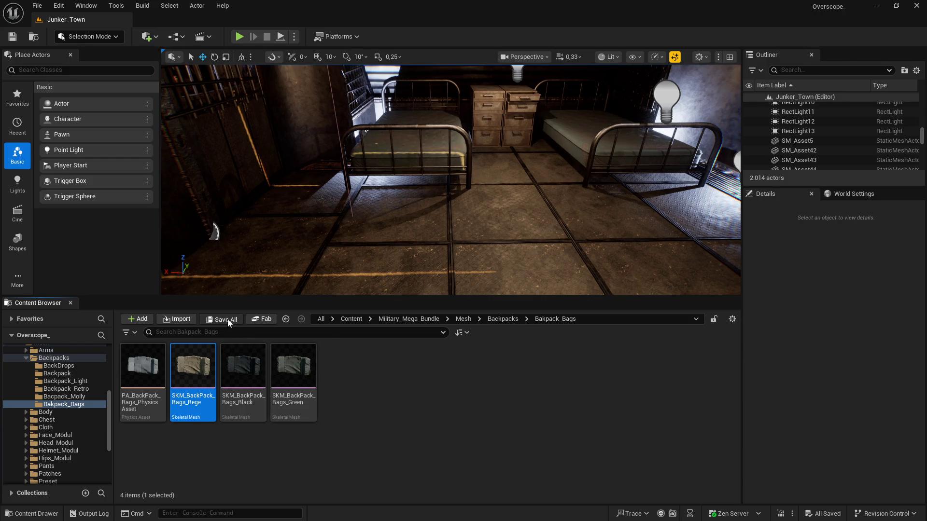
# Return to the Content root and open the Level Blueprint, then close its window.
pyautogui.click(349, 319)
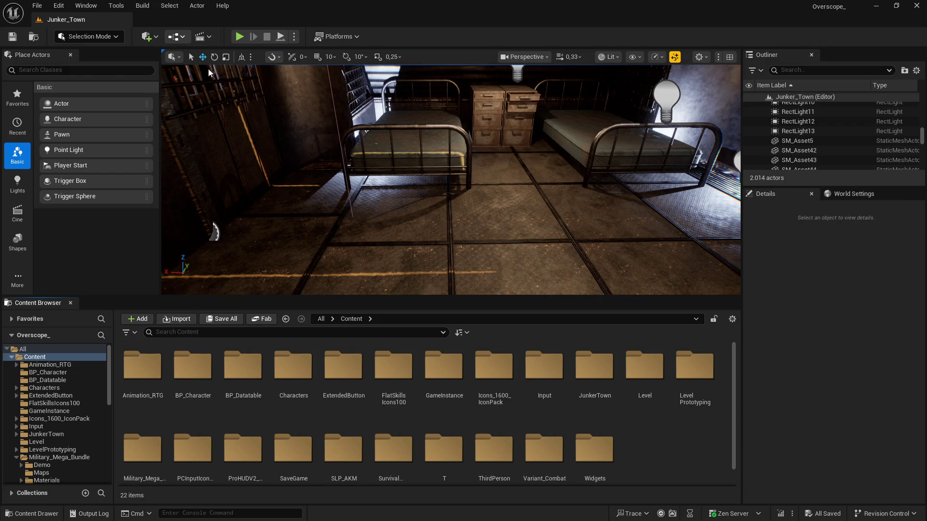
pyautogui.click(182, 42)
pyautogui.click(221, 106)
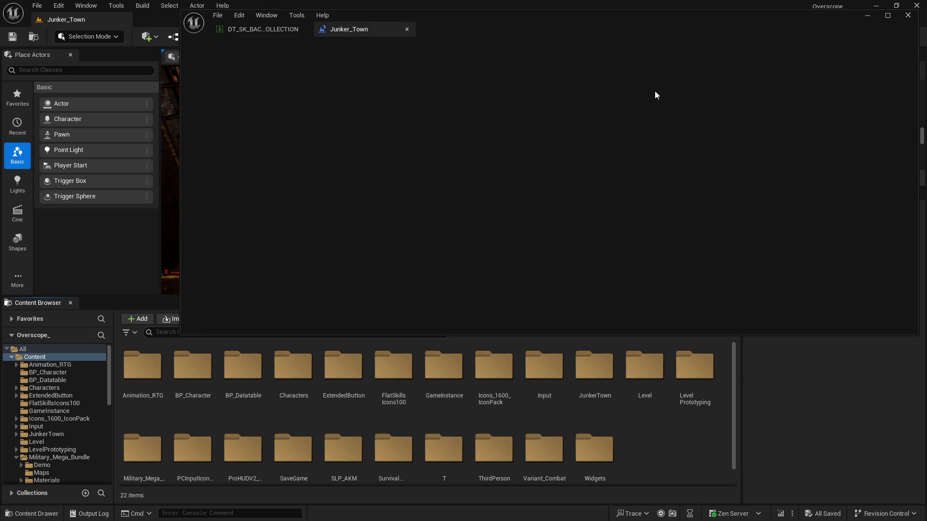
pyautogui.click(868, 16)
# Search the content for 'preview' and open BP_PreviewCharacter full screen.
pyautogui.click(351, 332)
pyautogui.write('preview')
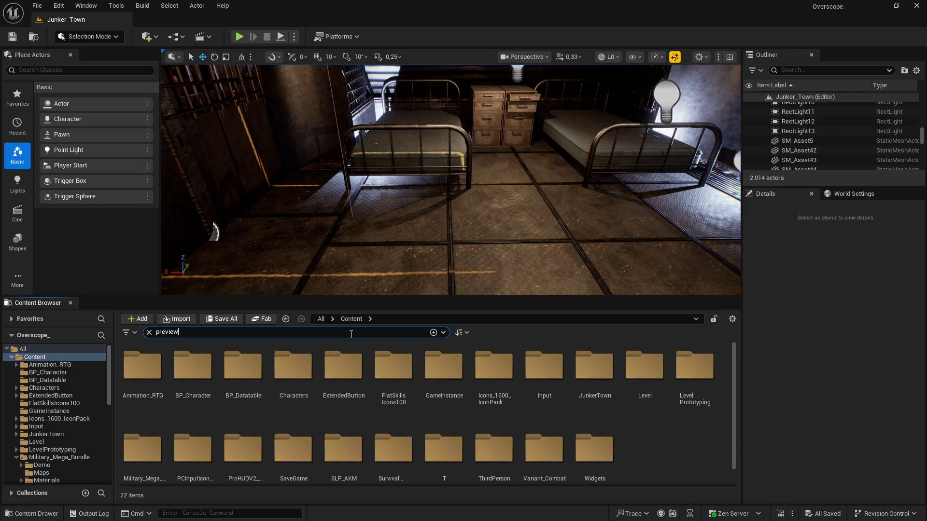
pyautogui.moveTo(124, 297); pyautogui.dragTo(125, 225)
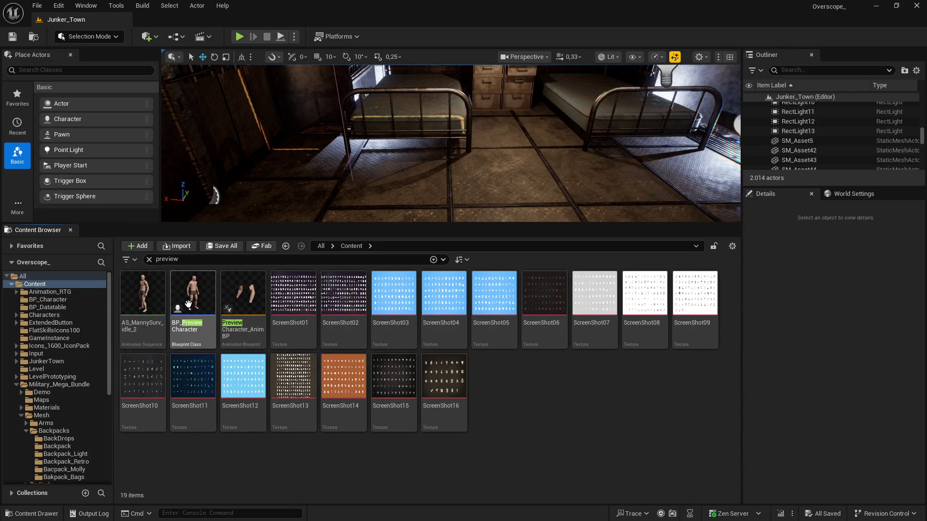
pyautogui.doubleClick(188, 306)
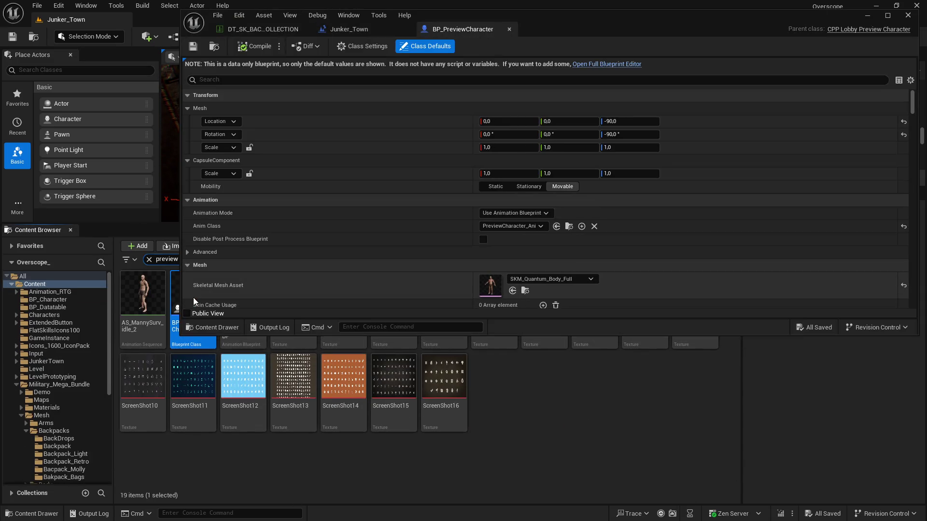
pyautogui.click(887, 15)
# Set M SK BACKPACK to DT_SK_BACKPACK_COLLECTION, then save and close the blueprint.
pyautogui.scroll(-2, 295, 309)
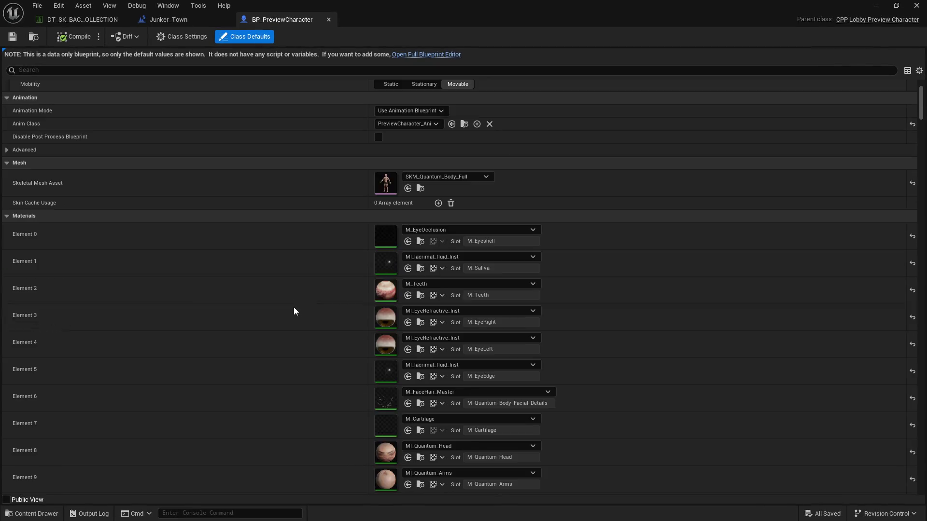
pyautogui.scroll(-8, 290, 323)
pyautogui.scroll(-5, 267, 306)
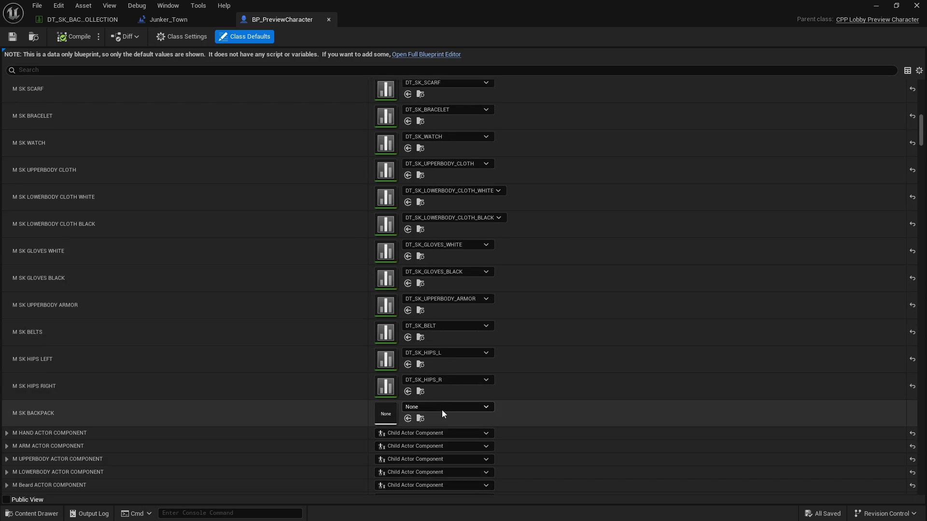
pyautogui.click(441, 408)
pyautogui.write('back')
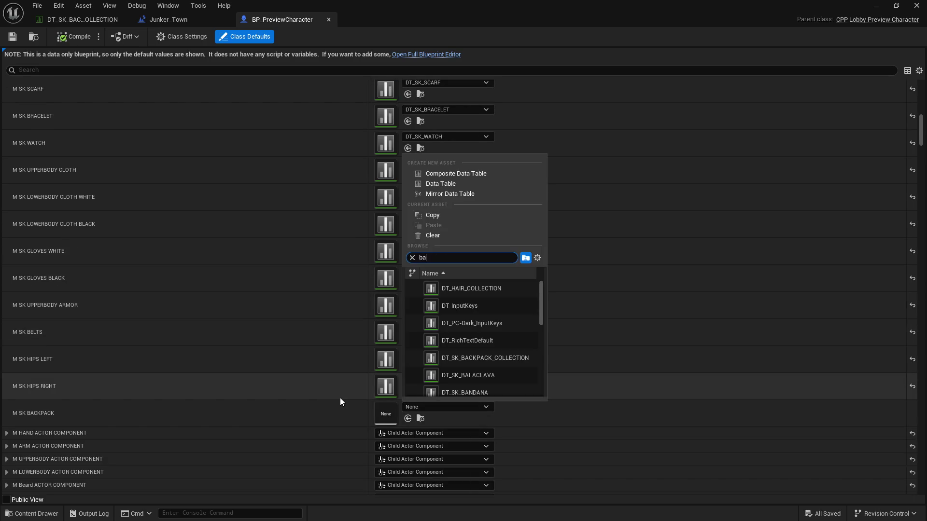
pyautogui.click(483, 288)
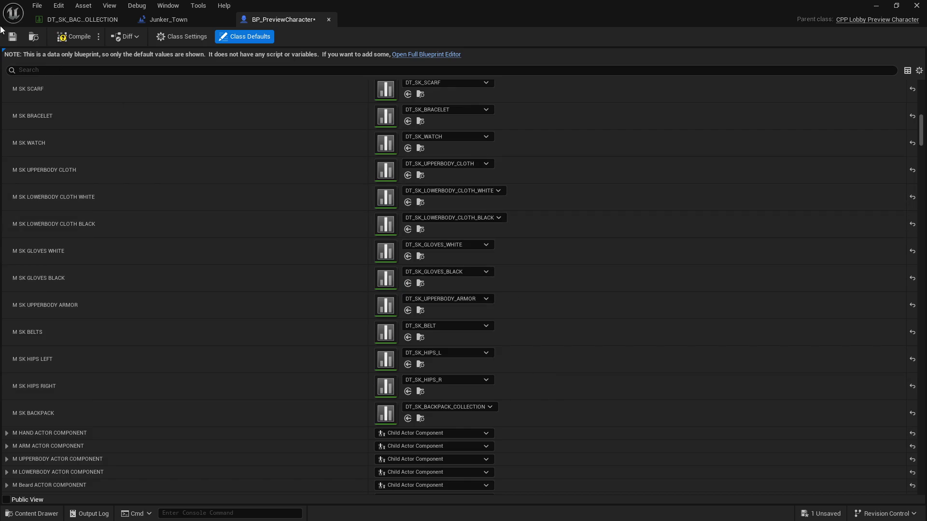
pyautogui.click(13, 41)
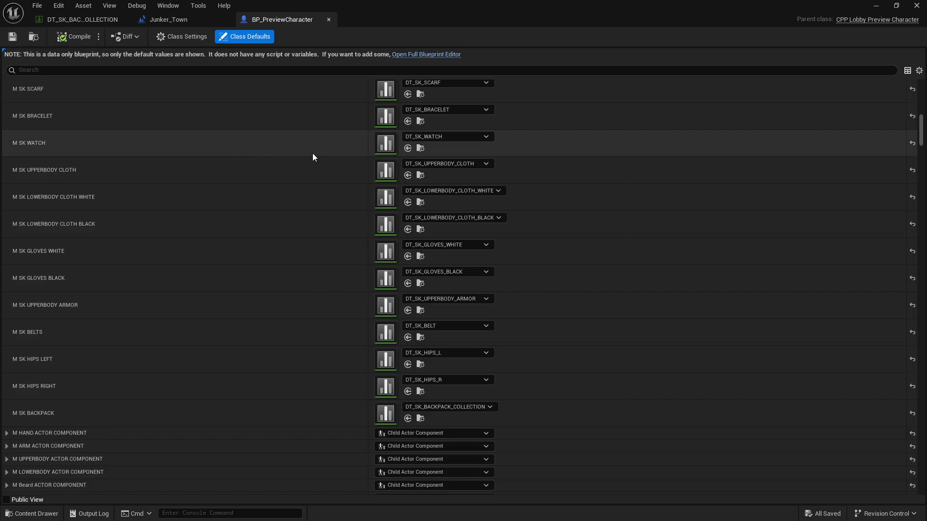
pyautogui.click(916, 6)
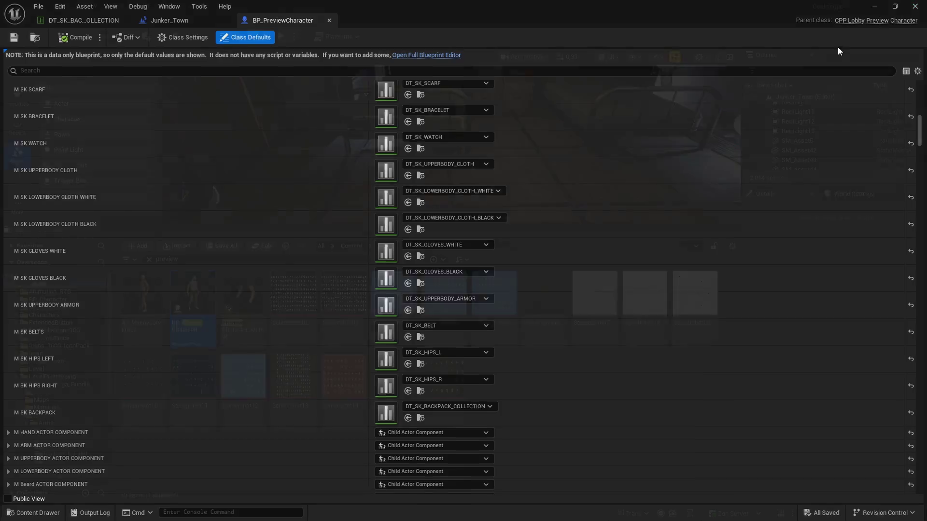
pyautogui.click(149, 259)
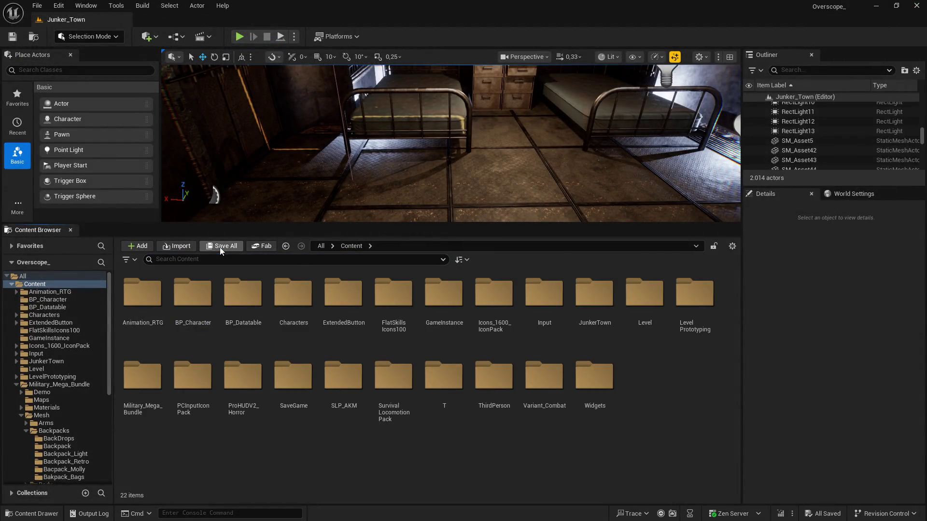
pyautogui.press('super')
pyautogui.hotkey('alt', 'Tab')
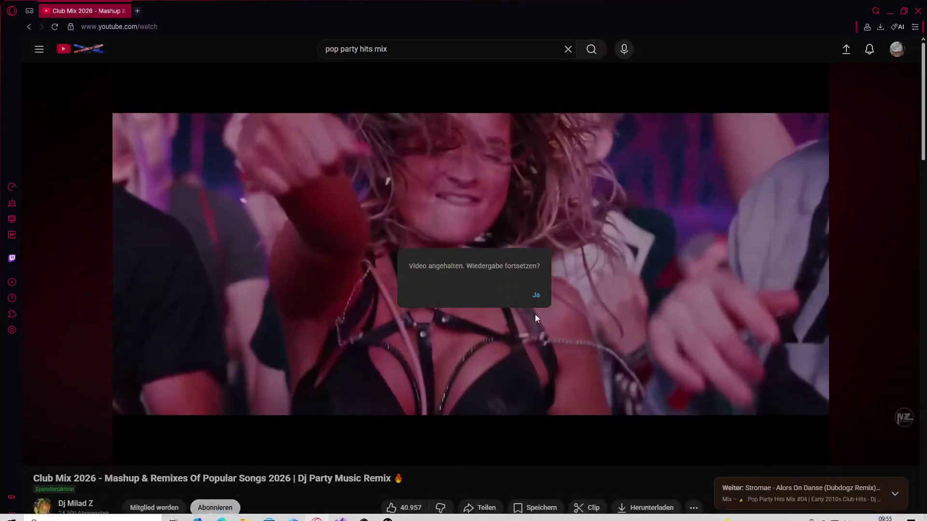
pyautogui.click(534, 294)
pyautogui.hotkey('alt', 'Tab')
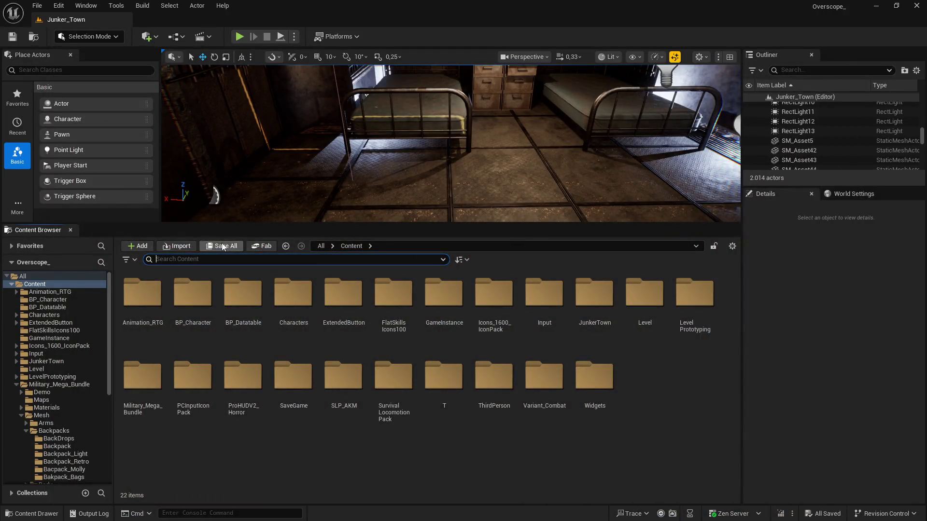
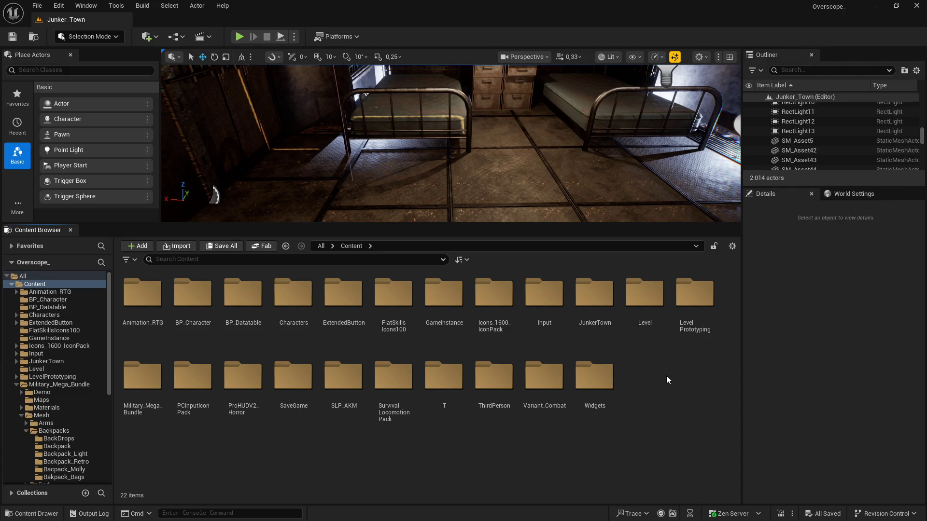
# Open the BP_Bedroom widget blueprint from the Content Browser.
pyautogui.hotkey('alt', 'Tab')
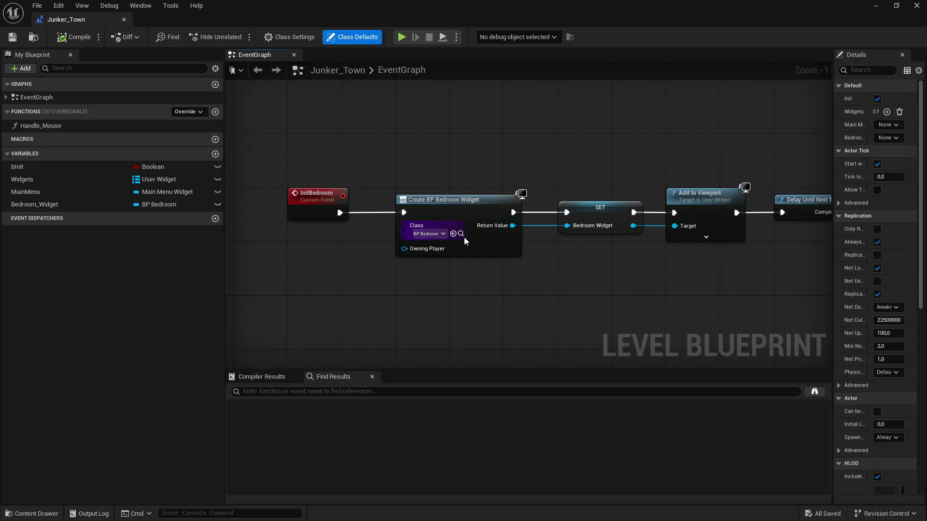
pyautogui.click(461, 235)
pyautogui.doubleClick(164, 294)
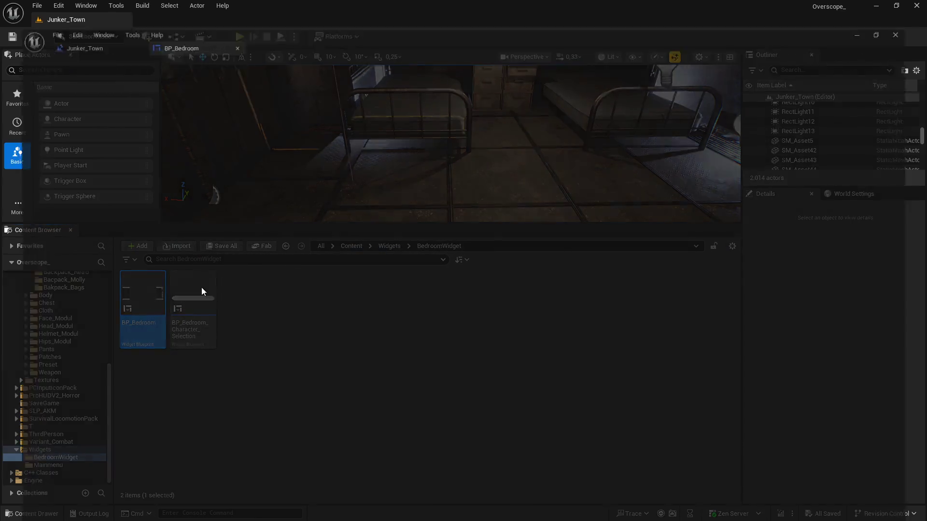
pyautogui.scroll(8, 519, 283)
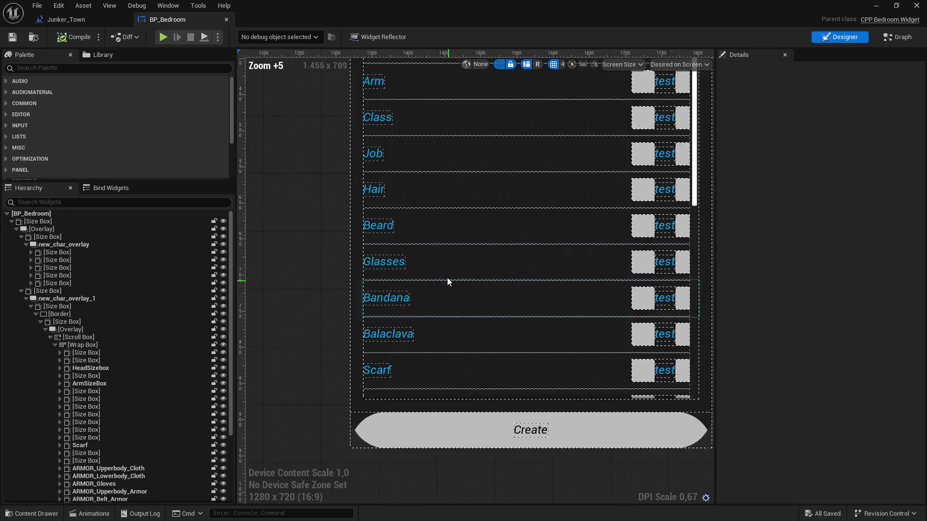
pyautogui.scroll(-3, 135, 429)
# Duplicate the ARMOR_Hips_R_Armor row in the Hierarchy and rename the copy ARMOR_Backpack.
pyautogui.click(49, 437)
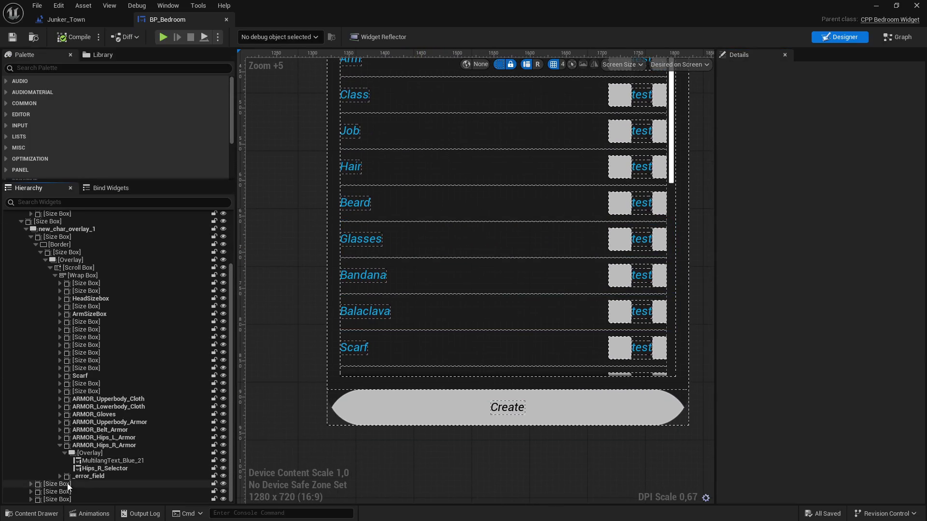
pyautogui.click(58, 451)
pyautogui.click(59, 445)
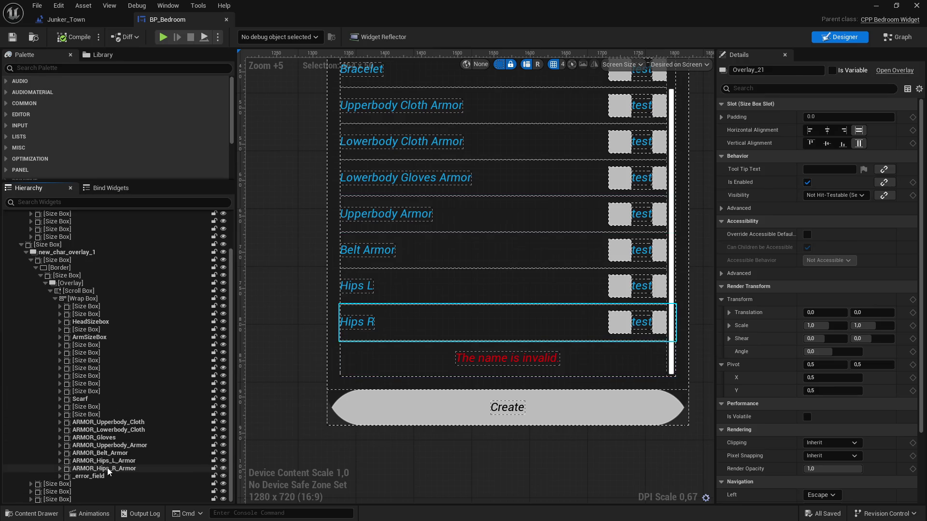
pyautogui.hotkey('ctrl', 'd')
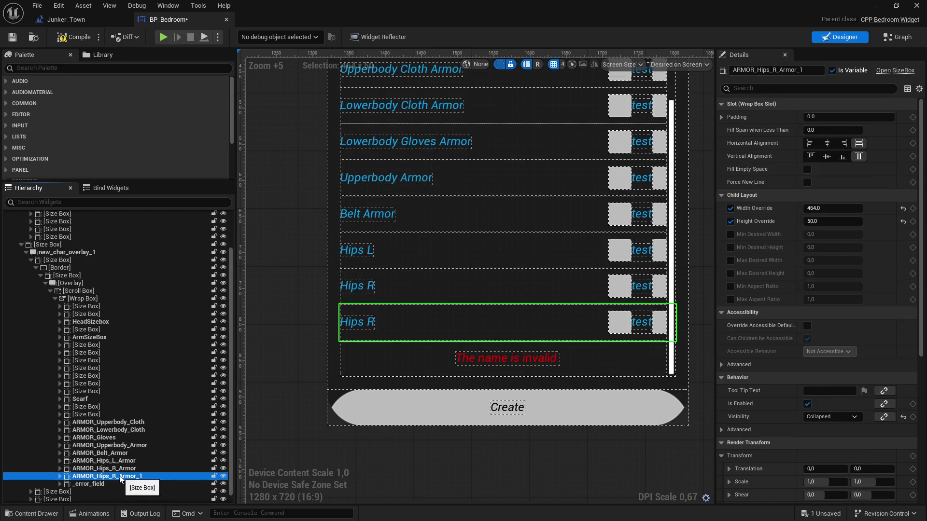
pyautogui.rightClick(103, 478)
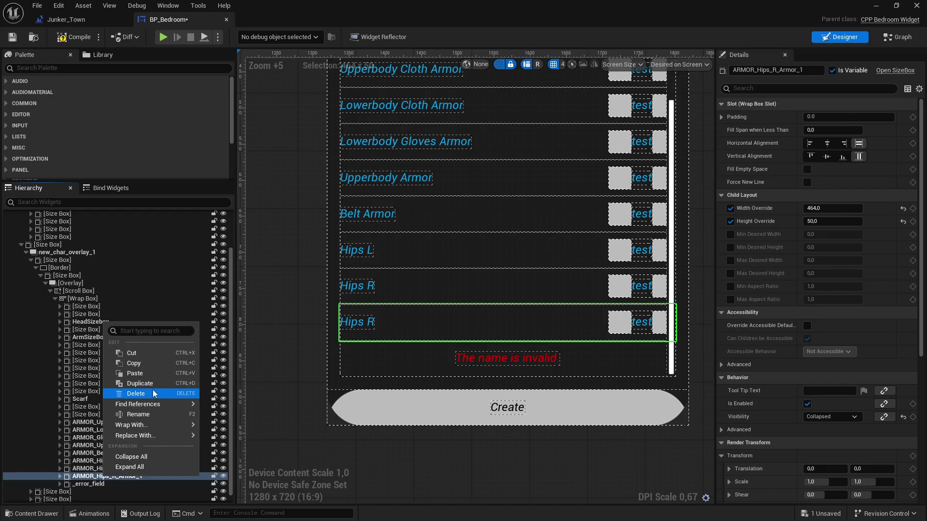
pyautogui.click(138, 414)
pyautogui.press('BackSpace')
pyautogui.press('BackSpace')
pyautogui.press('BackSpace')
pyautogui.write('ARMOR_Backpack')
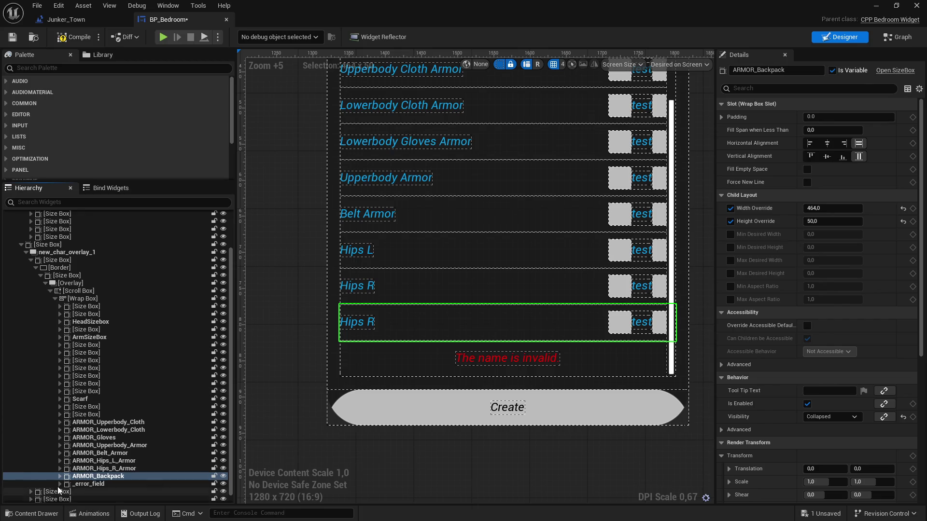
pyautogui.press('Return')
pyautogui.click(96, 484)
pyautogui.click(64, 484)
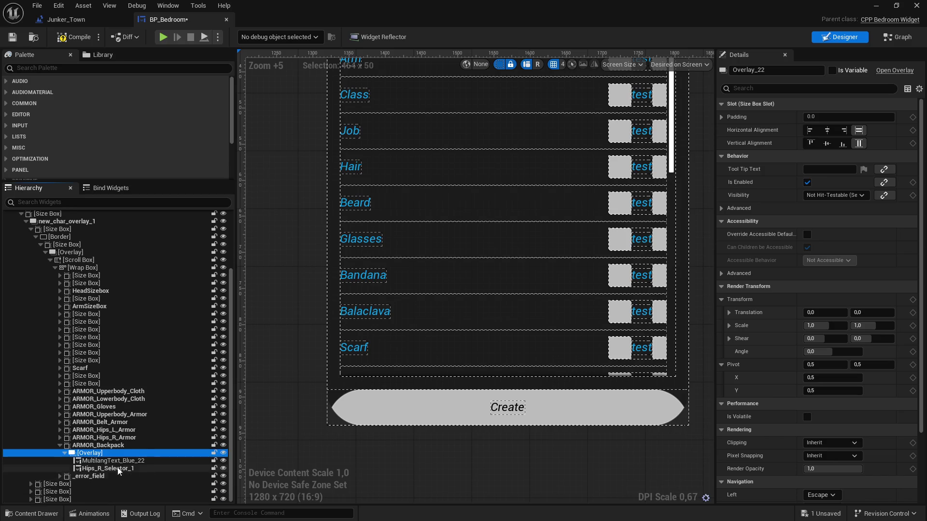
# Set the new row's label text to Backpack, rename its selector Backpack_Selector, and save.
pyautogui.click(111, 461)
pyautogui.click(869, 170)
pyautogui.write('Backpack')
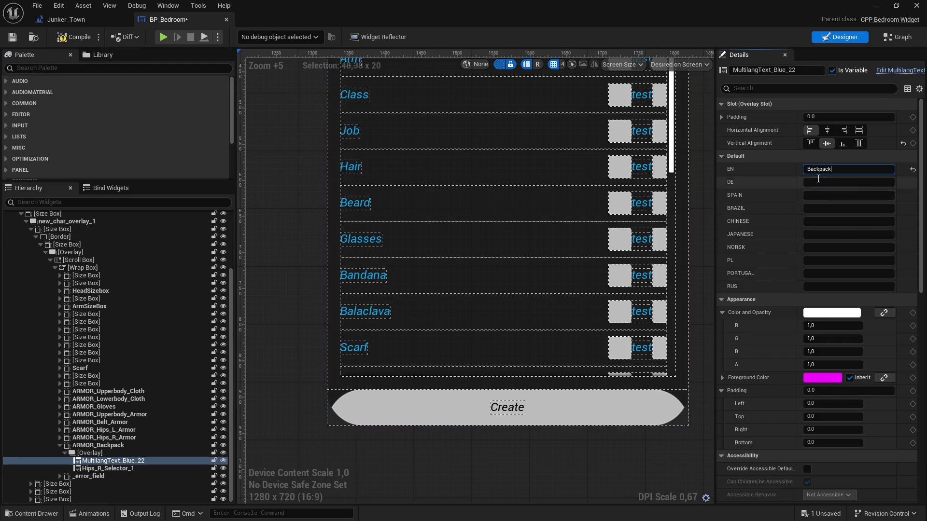
pyautogui.click(107, 468)
pyautogui.click(777, 70)
pyautogui.write('Backpack')
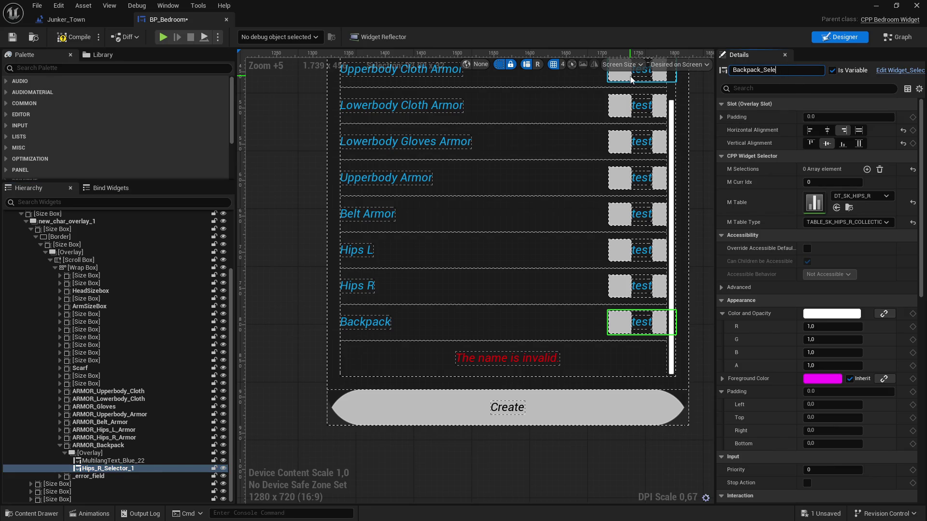
pyautogui.write('Select')
pyautogui.write('or')
pyautogui.press('Return')
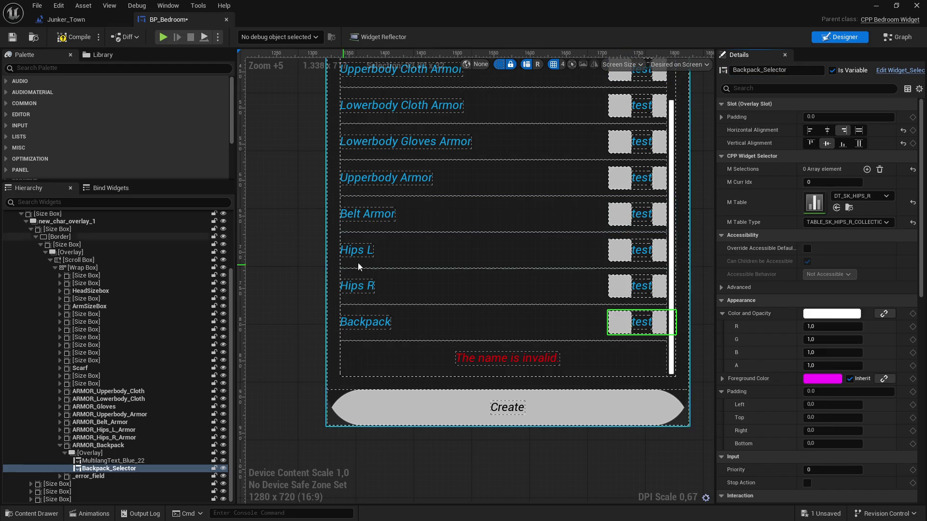
pyautogui.click(12, 40)
# Give Backpack_Selector the DT_SK_BACKPACK_COLLECTION table and TABLE_SK_BACKPACK table type, then save.
pyautogui.moveTo(466, 228); pyautogui.dragTo(466, 235)
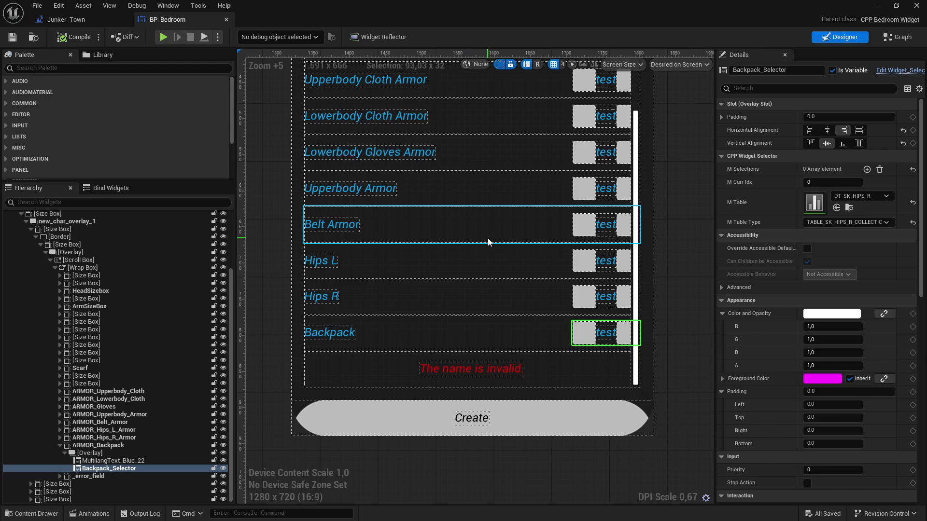
pyautogui.click(114, 446)
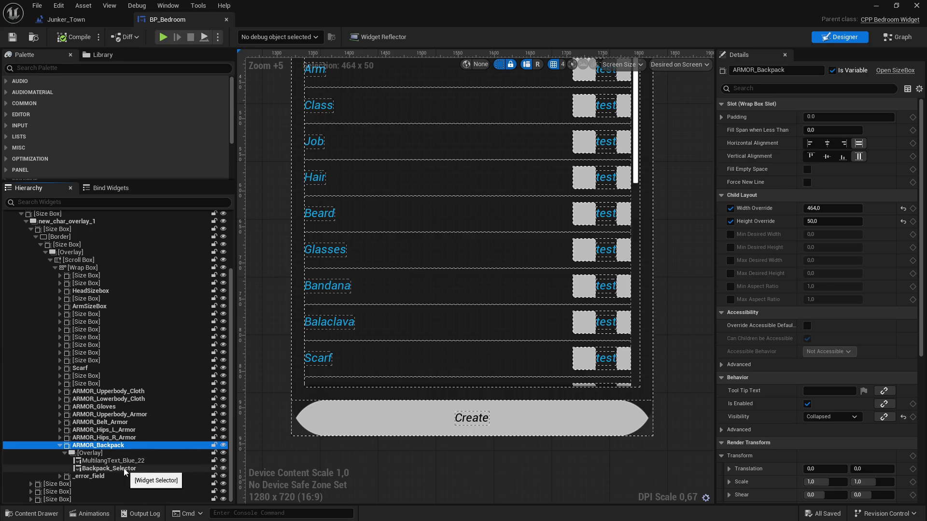
pyautogui.click(116, 468)
pyautogui.moveTo(460, 317); pyautogui.dragTo(434, 323)
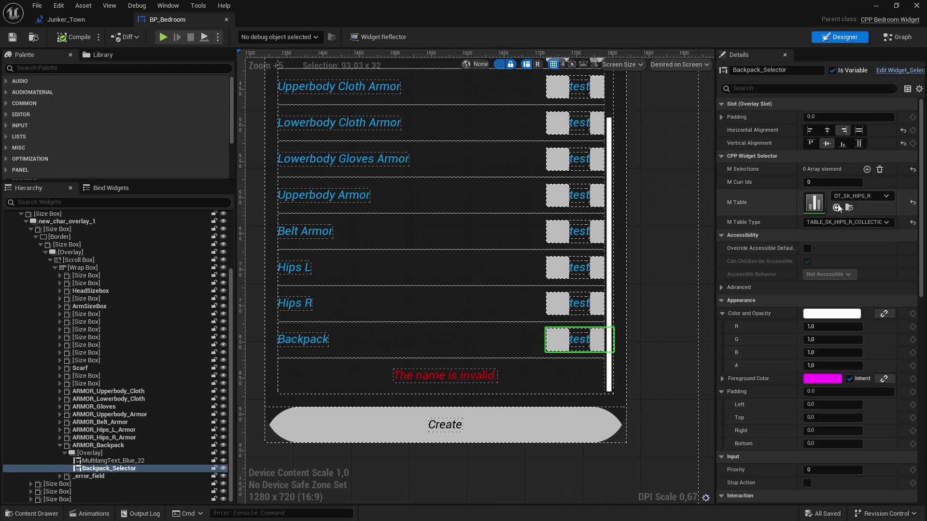
pyautogui.click(857, 196)
pyautogui.write('k')
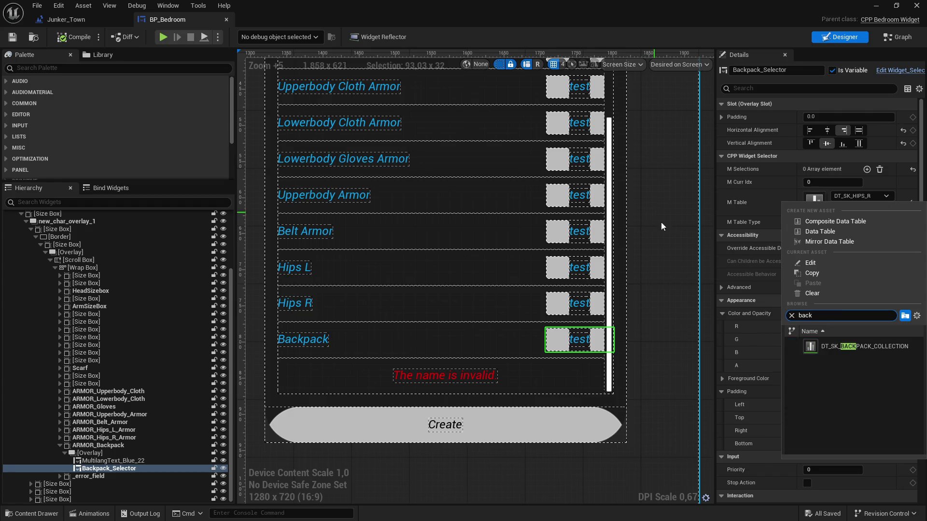
pyautogui.click(863, 347)
pyautogui.click(861, 223)
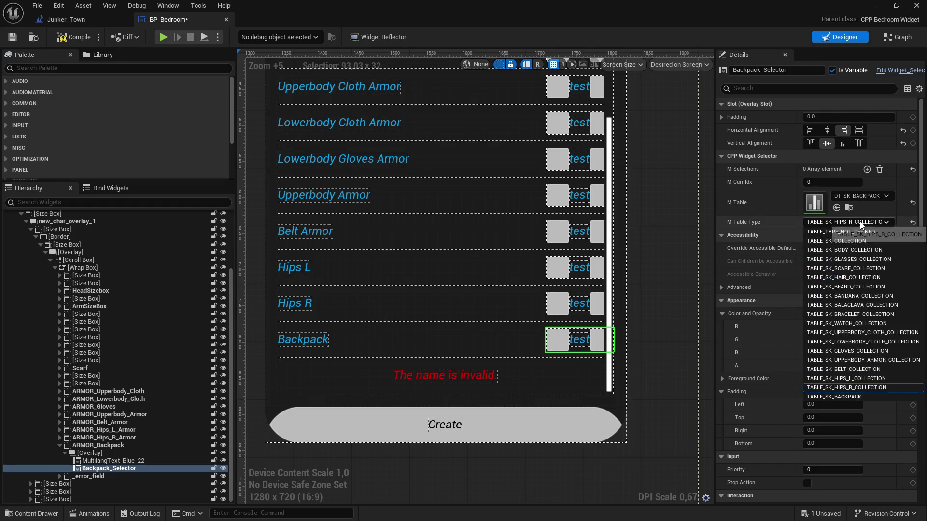
pyautogui.click(840, 397)
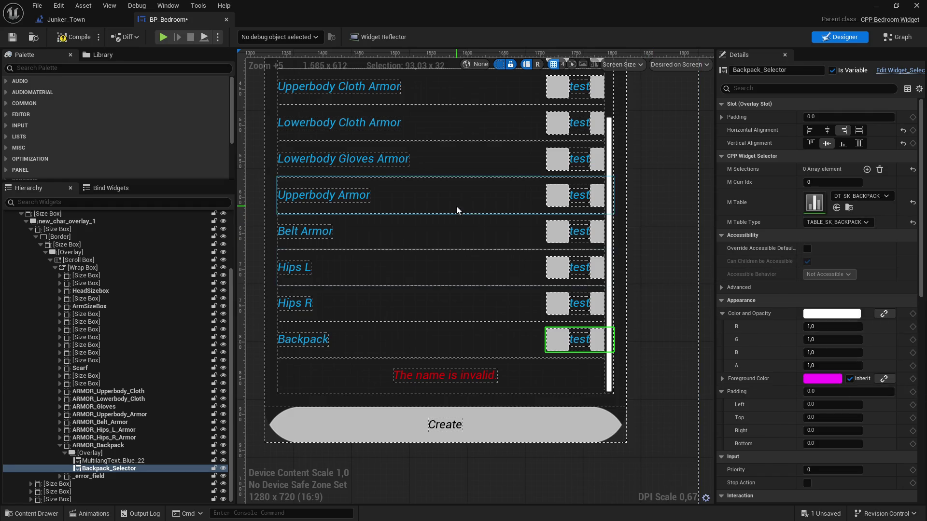
pyautogui.click(10, 39)
pyautogui.moveTo(663, 261); pyautogui.dragTo(644, 276)
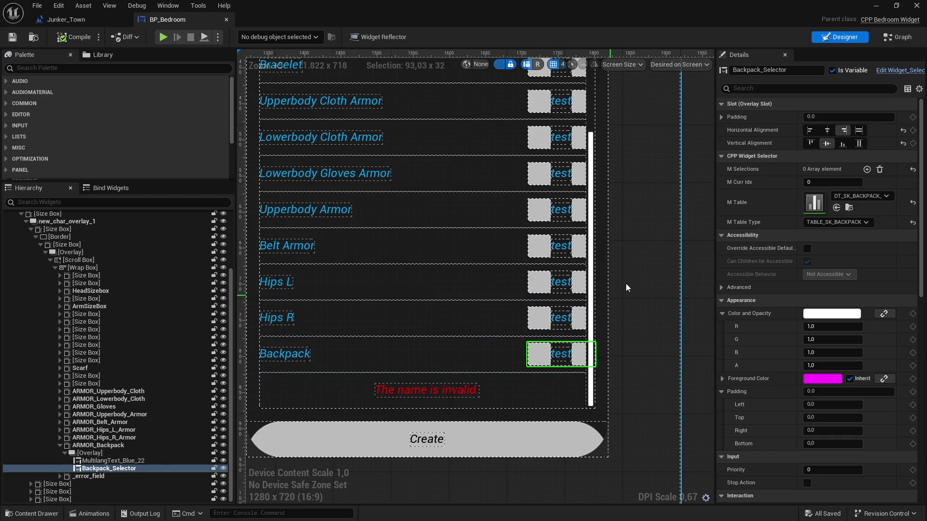
pyautogui.doubleClick(104, 445)
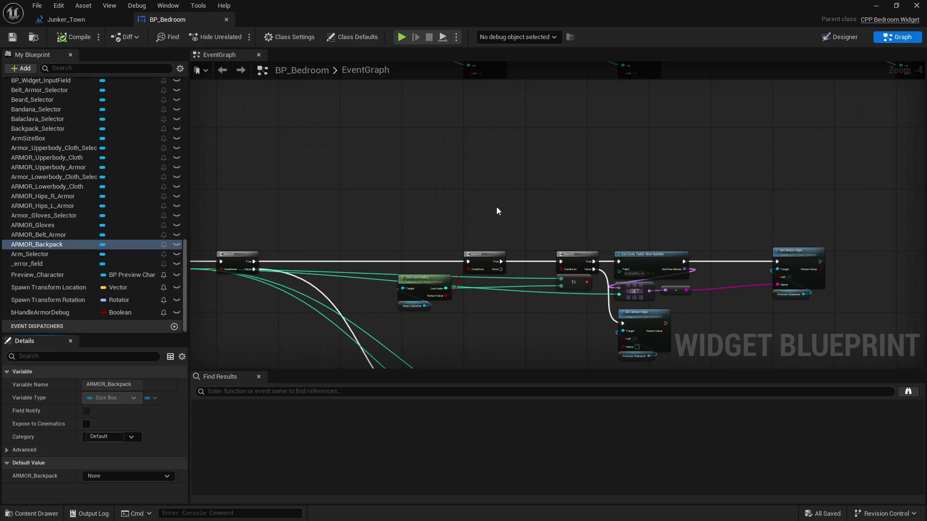
# Chain a Set Visibility node for ARMOR_Backpack after the right-press bind node and save.
pyautogui.scroll(-4, 511, 193)
pyautogui.scroll(3, 449, 250)
pyautogui.scroll(3, 561, 207)
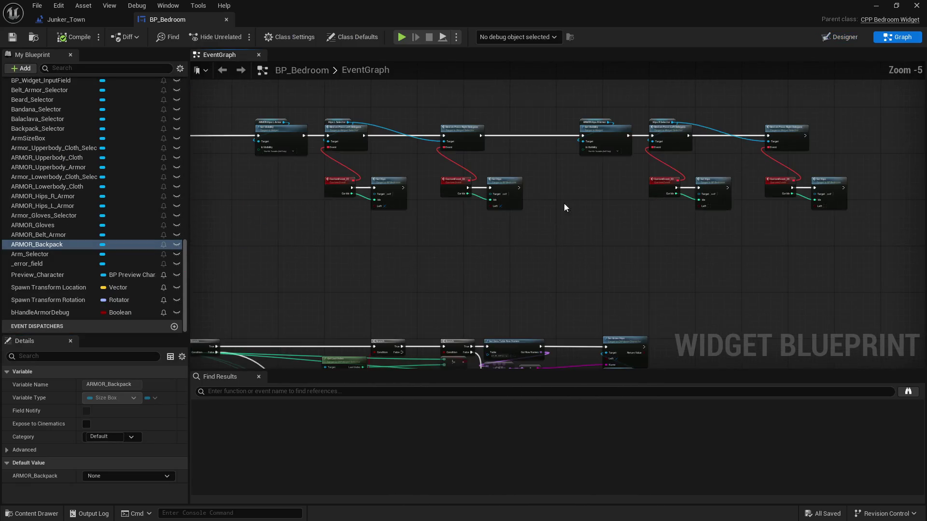
pyautogui.moveTo(687, 190); pyautogui.dragTo(695, 191)
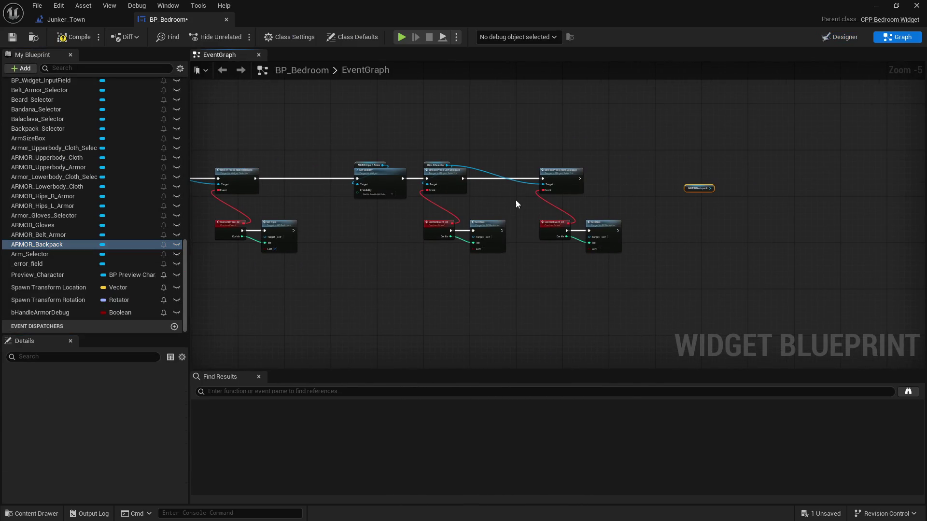
pyautogui.scroll(3, 551, 193)
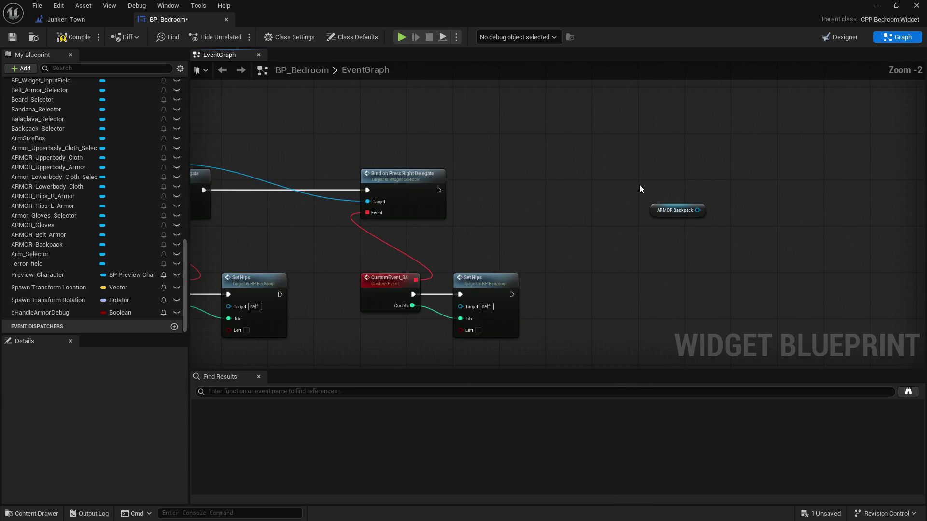
pyautogui.hotkey('ctrl', 'v')
pyautogui.moveTo(698, 211); pyautogui.dragTo(558, 219)
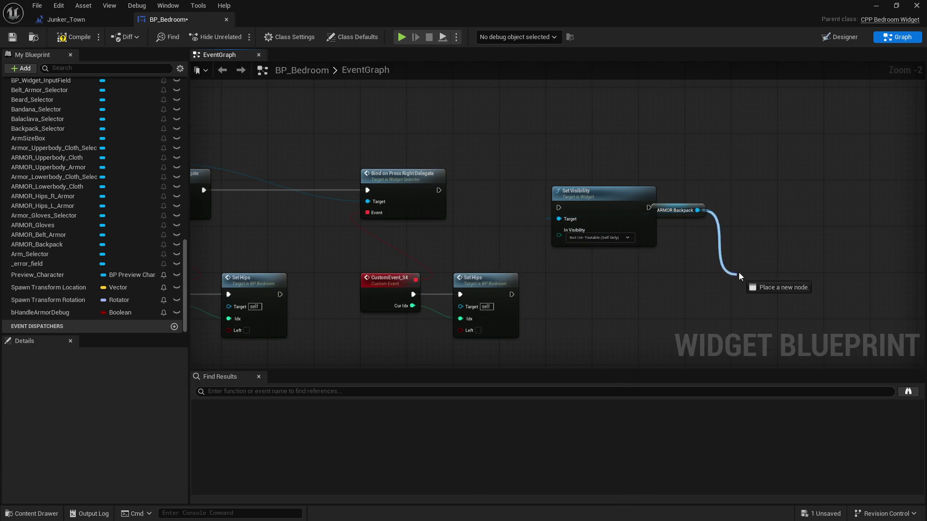
pyautogui.moveTo(695, 211)
pyautogui.mouseDown()
pyautogui.moveTo(697, 241)
pyautogui.moveTo(592, 254)
pyautogui.mouseUp()
pyautogui.moveTo(438, 190)
pyautogui.mouseDown()
pyautogui.moveTo(559, 208)
pyautogui.moveTo(695, 183)
pyautogui.moveTo(735, 189)
pyautogui.mouseUp()
pyautogui.moveTo(576, 237); pyautogui.dragTo(430, 224)
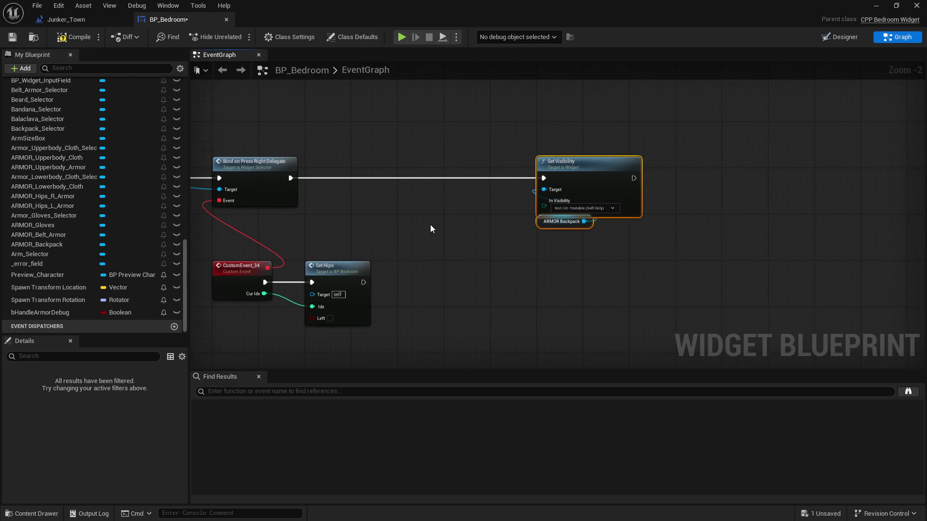
pyautogui.click(12, 38)
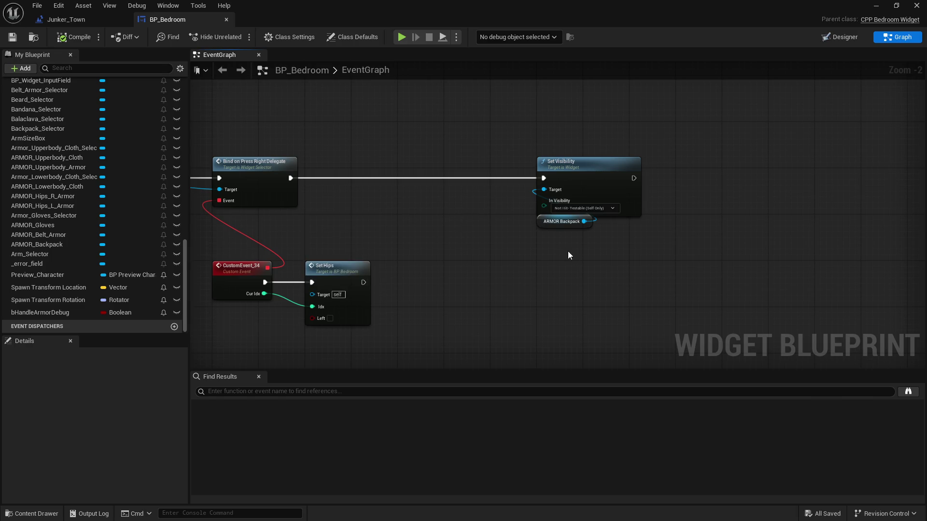
# Return to the Designer view and zoom in around the Backpack row.
pyautogui.scroll(-2, 571, 250)
pyautogui.click(842, 38)
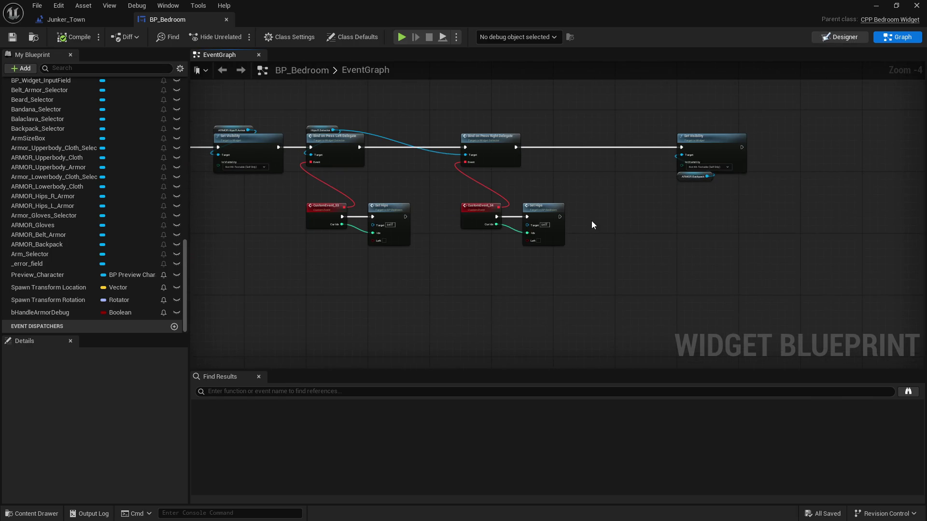
pyautogui.scroll(5, 451, 321)
pyautogui.scroll(2, 451, 321)
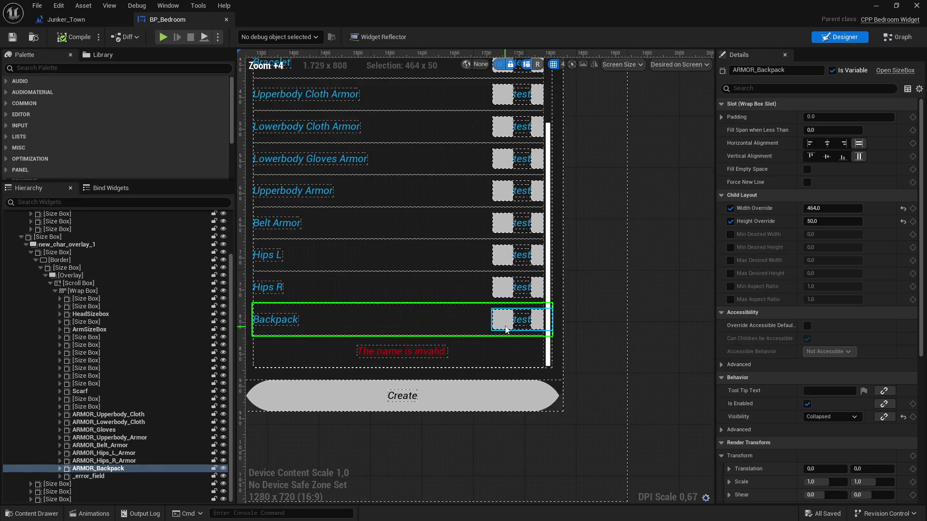
# Add a Backpack_Selector getter to the event graph and save.
pyautogui.click(508, 322)
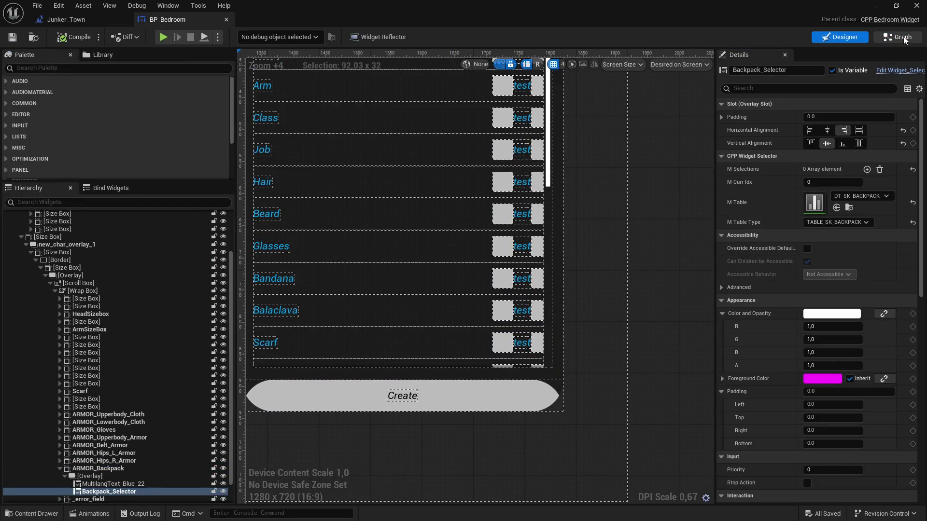
pyautogui.hotkey('ctrl', 'shift', 'g')
pyautogui.scroll(3, 534, 203)
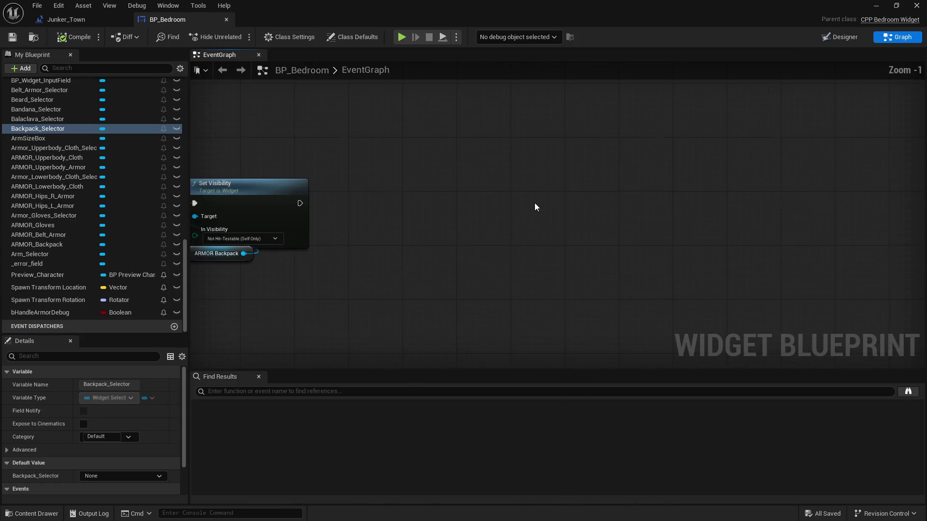
pyautogui.moveTo(49, 126)
pyautogui.mouseDown()
pyautogui.moveTo(201, 195)
pyautogui.moveTo(399, 308)
pyautogui.mouseUp()
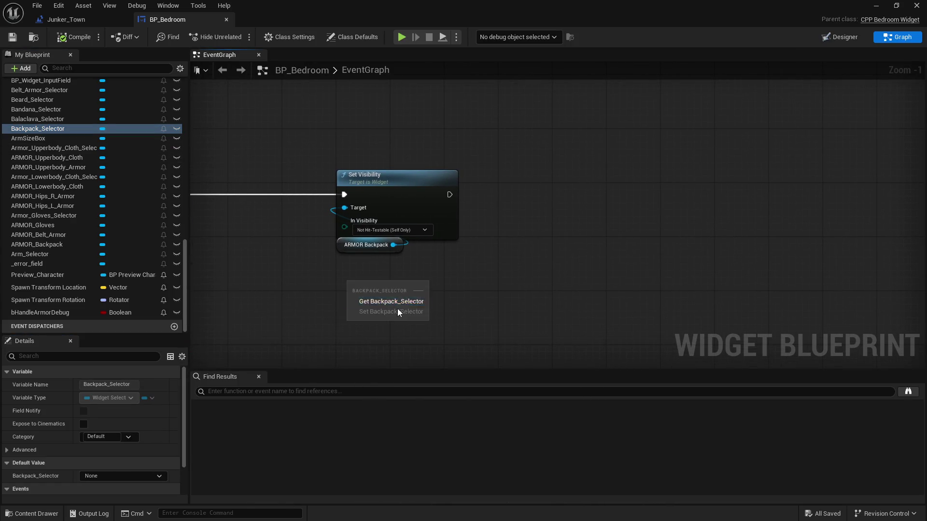
pyautogui.click(388, 302)
pyautogui.click(488, 277)
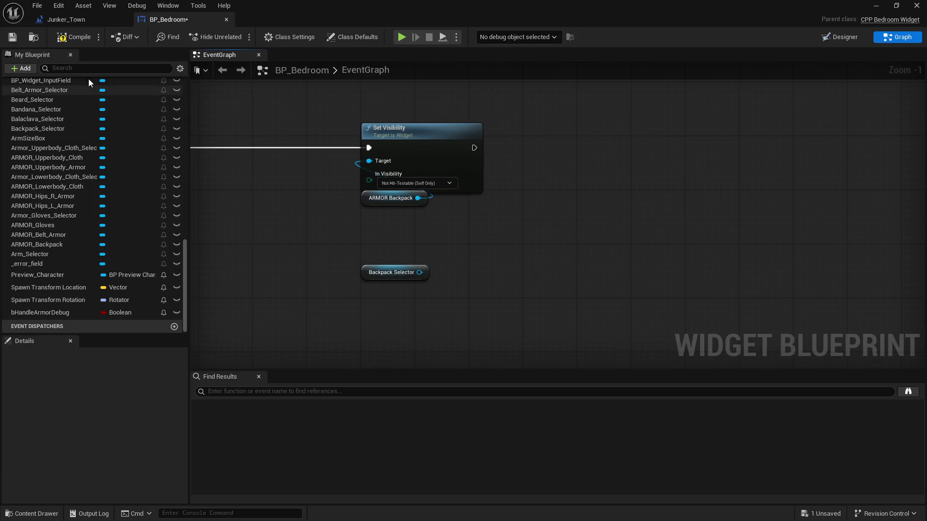
pyautogui.click(13, 38)
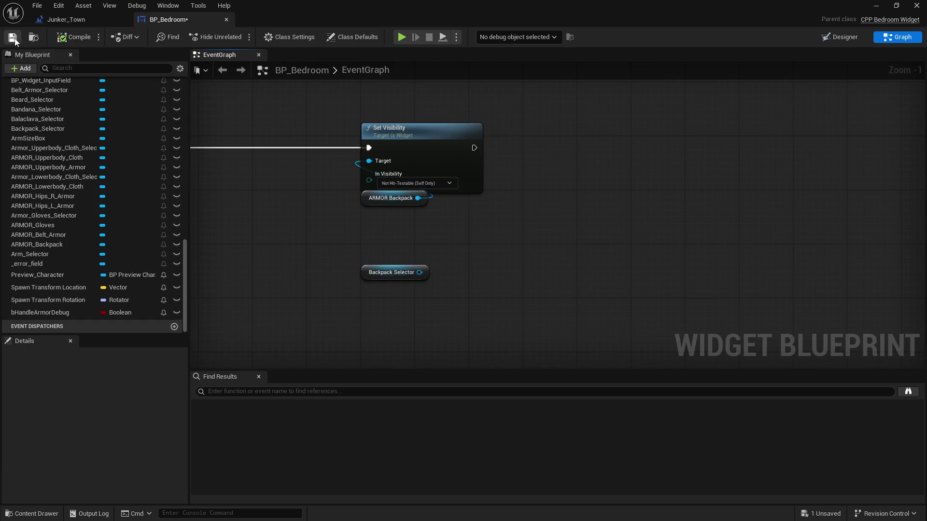
# Paste copies of the Bind on Press Left and Right nodes after the ARMOR_Backpack Set Visibility.
pyautogui.scroll(-2, 602, 232)
pyautogui.moveTo(602, 232); pyautogui.dragTo(711, 258)
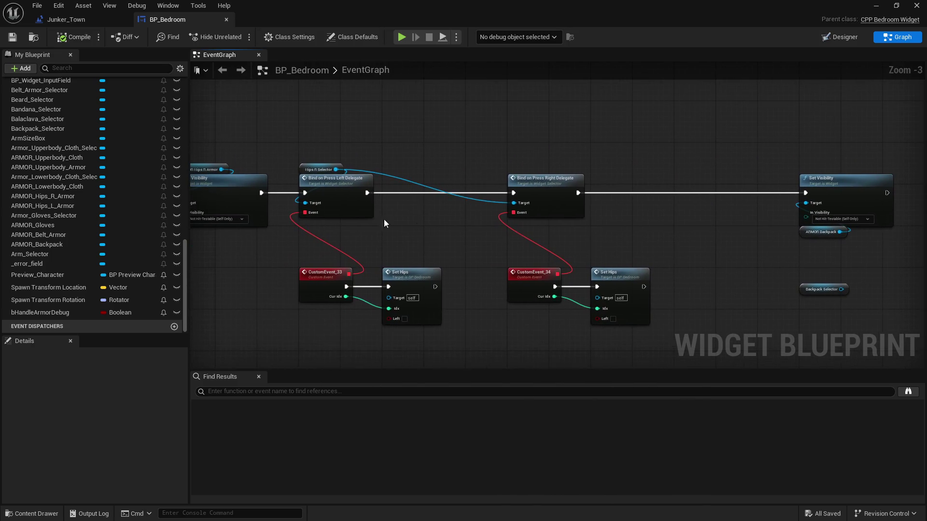
pyautogui.moveTo(559, 240)
pyautogui.mouseDown()
pyautogui.moveTo(354, 212)
pyautogui.moveTo(548, 227)
pyautogui.moveTo(366, 220)
pyautogui.mouseUp()
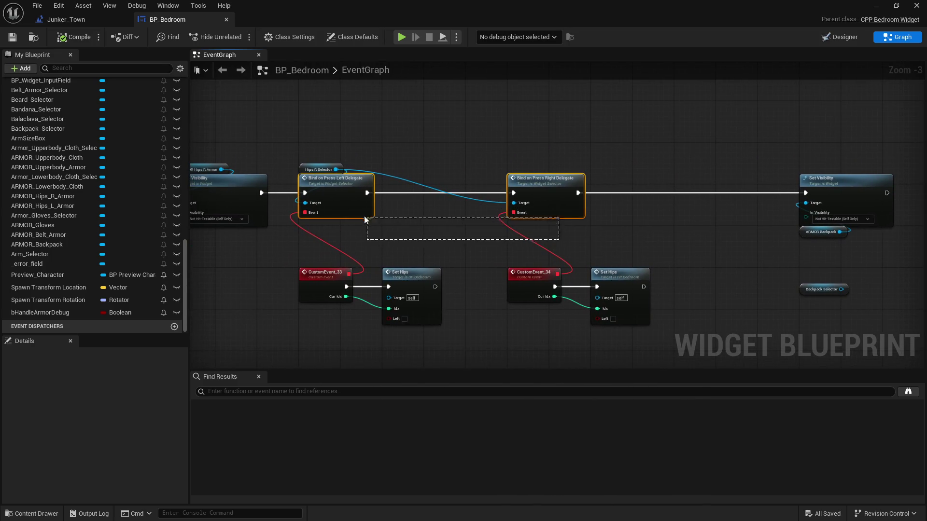
pyautogui.hotkey('shift', '1')
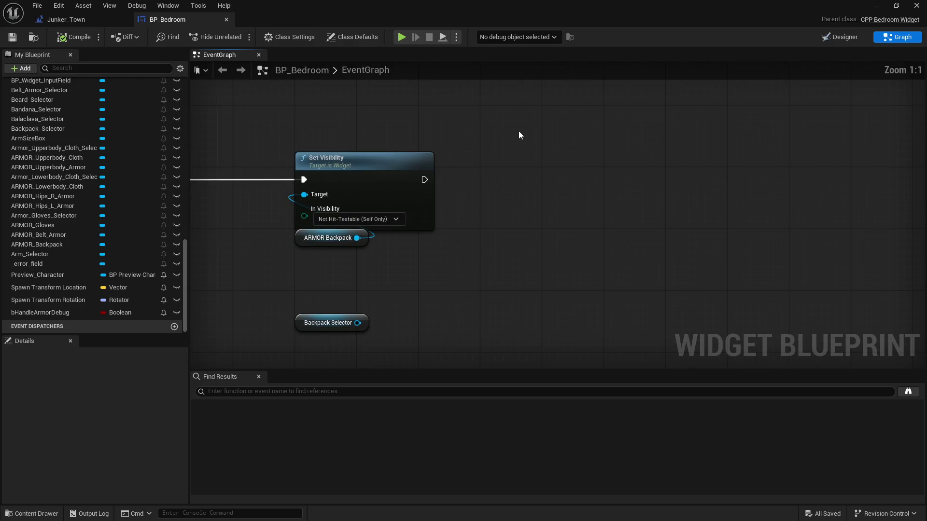
pyautogui.hotkey('ctrl', 'v')
pyautogui.moveTo(424, 179); pyautogui.dragTo(505, 210)
pyautogui.moveTo(724, 248)
pyautogui.mouseDown()
pyautogui.moveTo(445, 175)
pyautogui.moveTo(455, 162)
pyautogui.moveTo(430, 224)
pyautogui.moveTo(441, 215)
pyautogui.mouseUp()
# Attach new custom events CustomEvent_35 and CustomEvent_36 to the left and right bindings' Event pins.
pyautogui.scroll(-1, 553, 188)
pyautogui.click(451, 268)
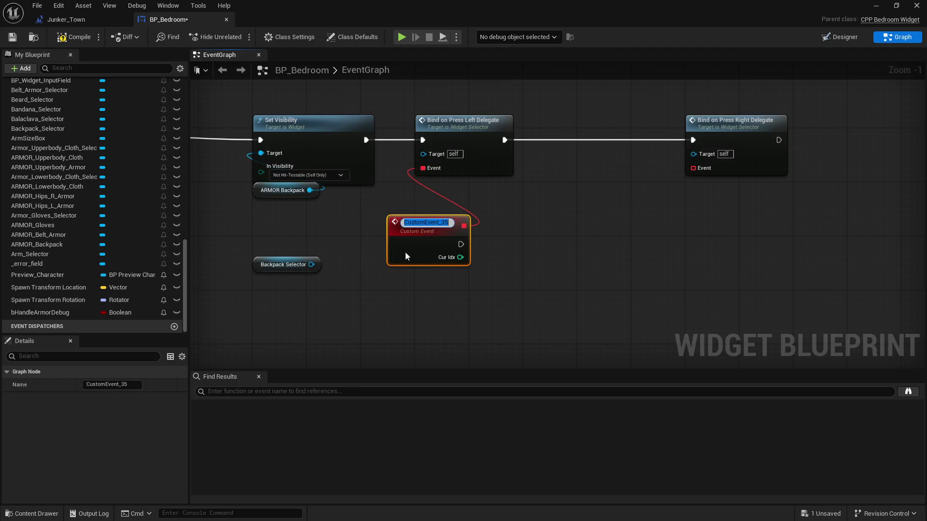
pyautogui.moveTo(422, 231)
pyautogui.mouseDown()
pyautogui.moveTo(443, 268)
pyautogui.moveTo(442, 250)
pyautogui.mouseUp()
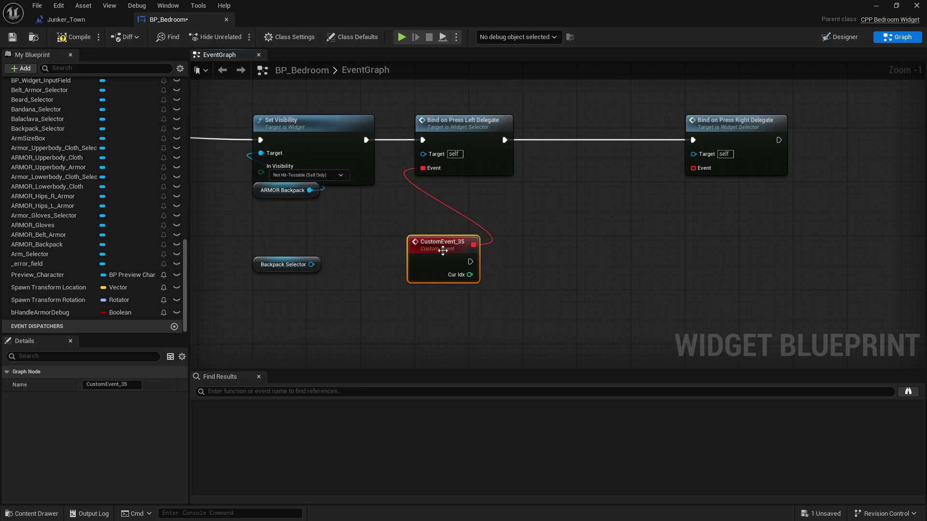
pyautogui.click(647, 231)
pyautogui.moveTo(693, 168); pyautogui.dragTo(694, 242)
pyautogui.click(730, 291)
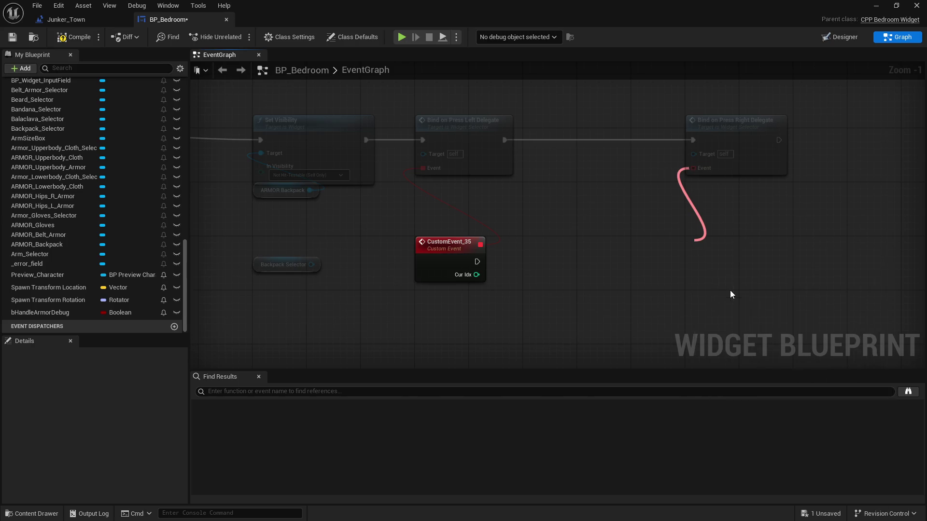
pyautogui.click(634, 249)
pyautogui.moveTo(666, 252); pyautogui.dragTo(702, 252)
pyautogui.click(499, 207)
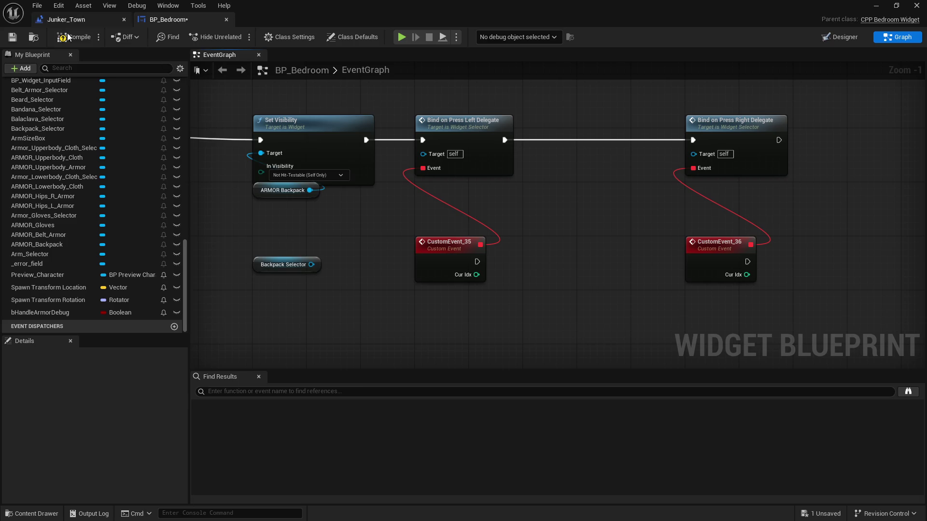
# Make Backpack Selector the target of both bindings, then recompile and save.
pyautogui.click(13, 39)
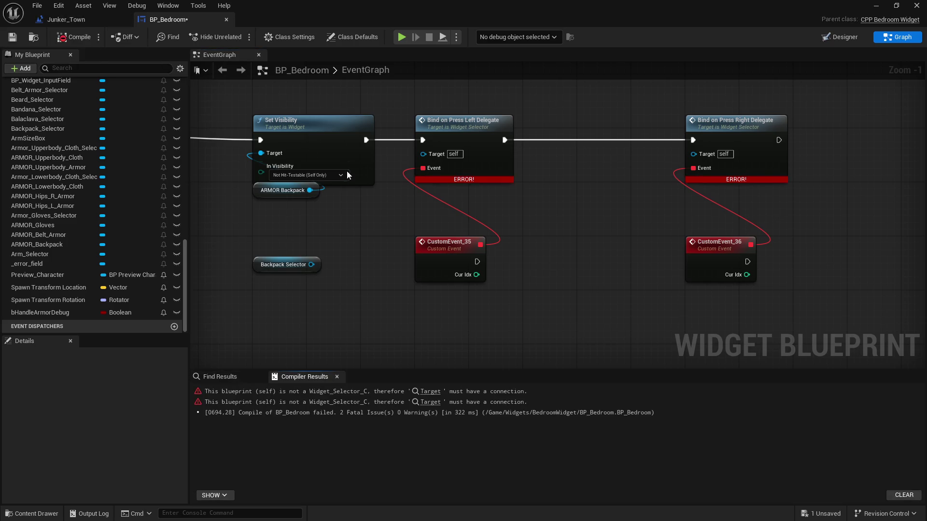
pyautogui.moveTo(323, 288)
pyautogui.mouseDown()
pyautogui.moveTo(476, 133)
pyautogui.moveTo(504, 151)
pyautogui.moveTo(476, 171)
pyautogui.mouseUp()
pyautogui.moveTo(527, 127); pyautogui.dragTo(746, 170)
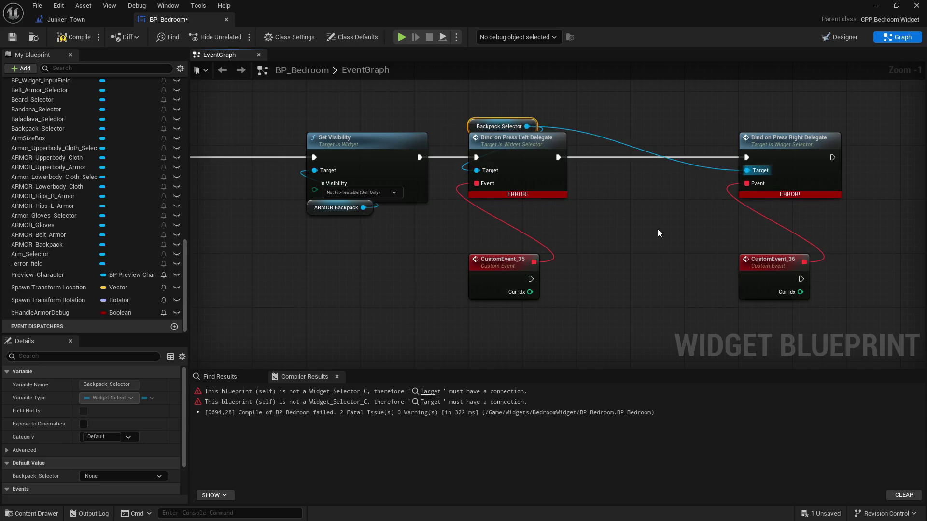
pyautogui.click(659, 234)
pyautogui.click(56, 42)
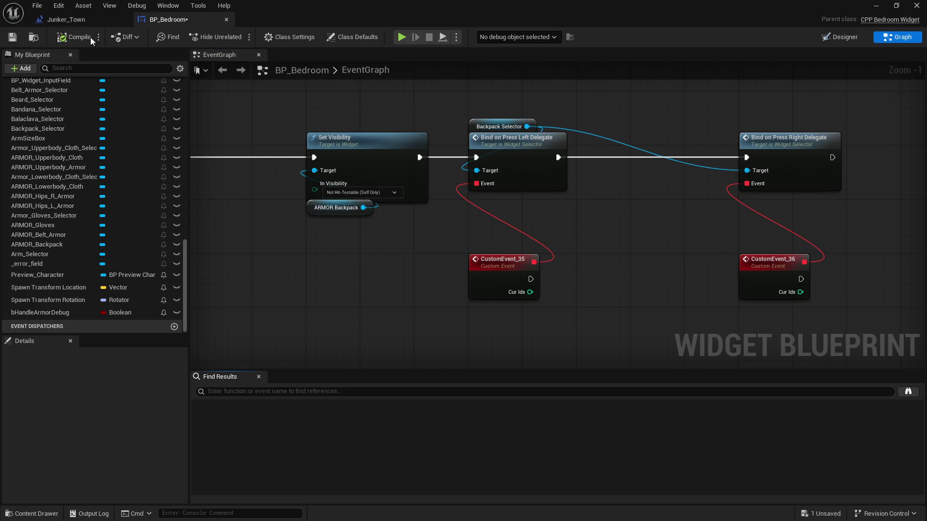
pyautogui.click(15, 38)
pyautogui.moveTo(656, 257)
pyautogui.mouseDown()
pyautogui.moveTo(571, 249)
pyautogui.moveTo(589, 254)
pyautogui.mouseUp()
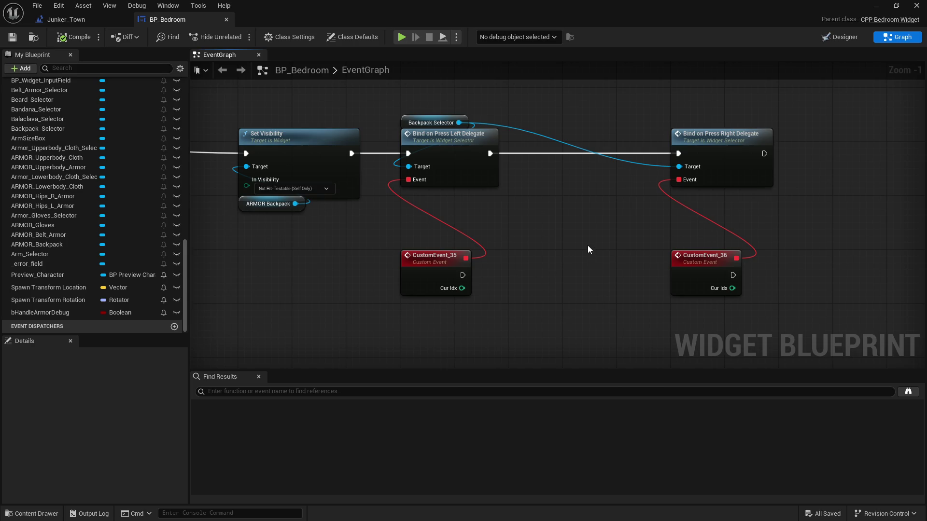
pyautogui.moveTo(509, 291)
pyautogui.mouseDown()
pyautogui.moveTo(526, 291)
pyautogui.moveTo(519, 268)
pyautogui.moveTo(540, 273)
pyautogui.moveTo(520, 248)
pyautogui.mouseUp()
# Create a custom event named _SetBackpack below CustomEvent_35.
pyautogui.rightClick(460, 263)
pyautogui.write('custom event')
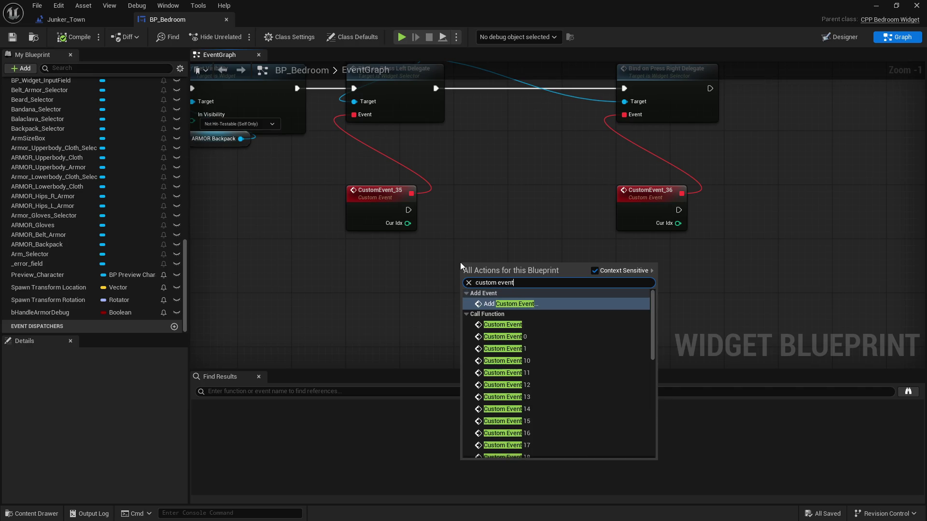
pyautogui.press('Escape')
pyautogui.write('_SetBackpack')
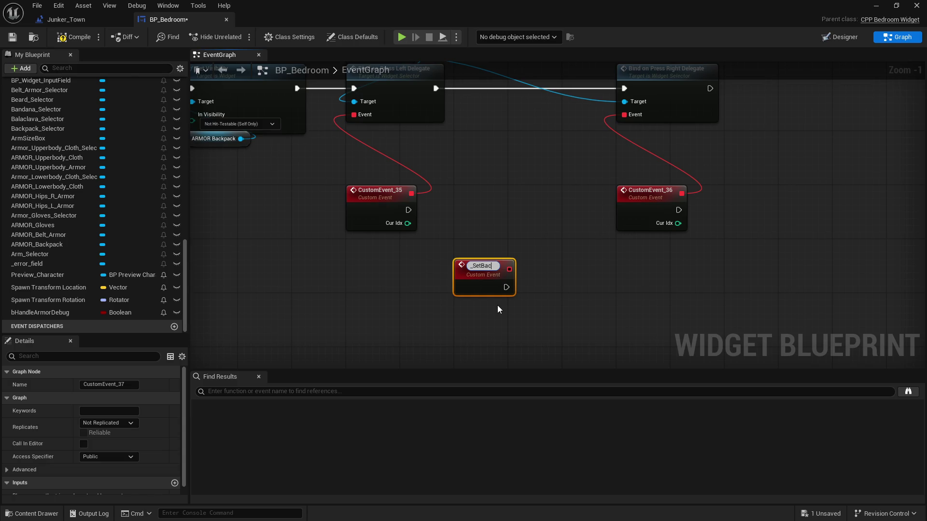
pyautogui.press('Return')
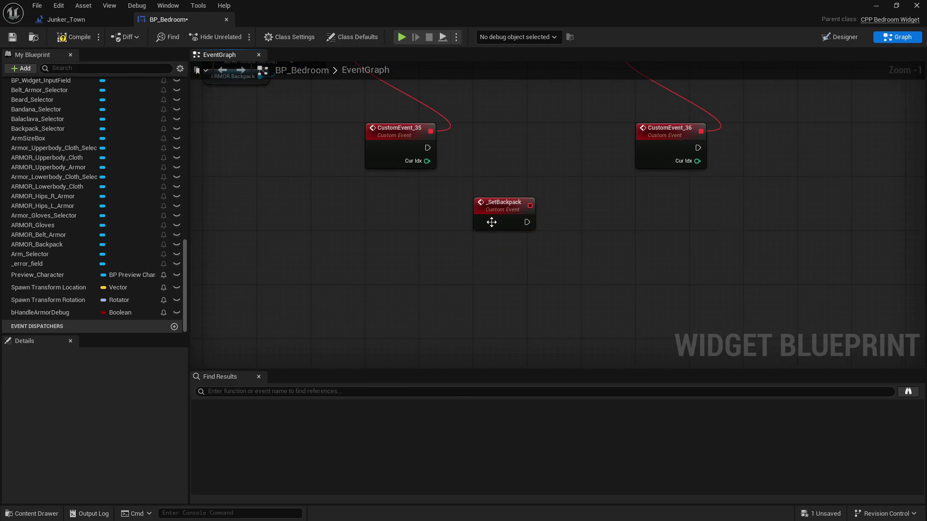
pyautogui.moveTo(484, 234); pyautogui.dragTo(396, 239)
pyautogui.scroll(-1, 174, 475)
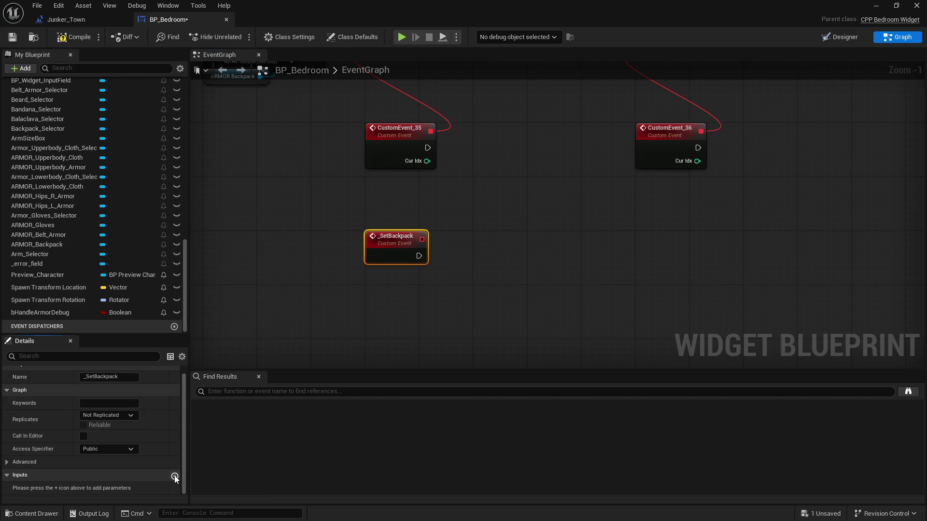
# Give _SetBackpack an Integer input named _idx and save.
pyautogui.click(171, 473)
pyautogui.click(112, 488)
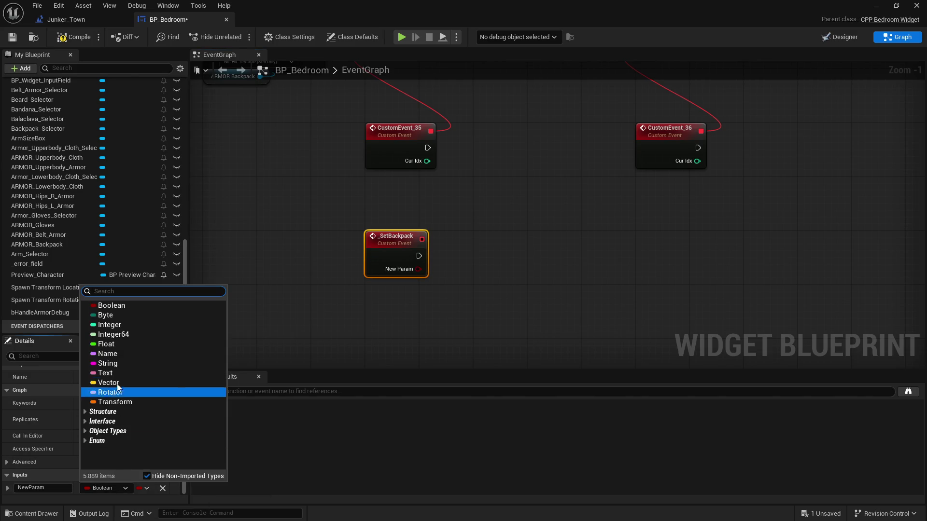
pyautogui.click(58, 482)
pyautogui.click(43, 491)
pyautogui.write('_Idx')
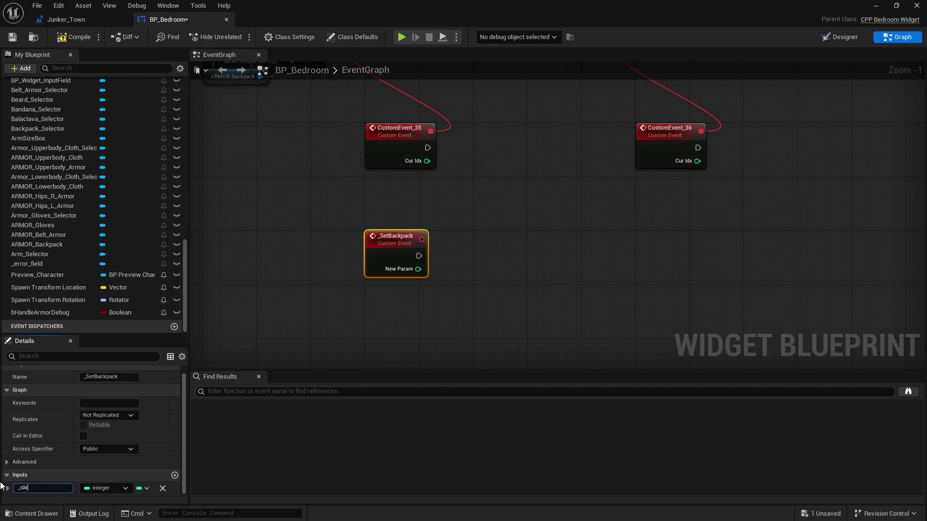
pyautogui.press('Return')
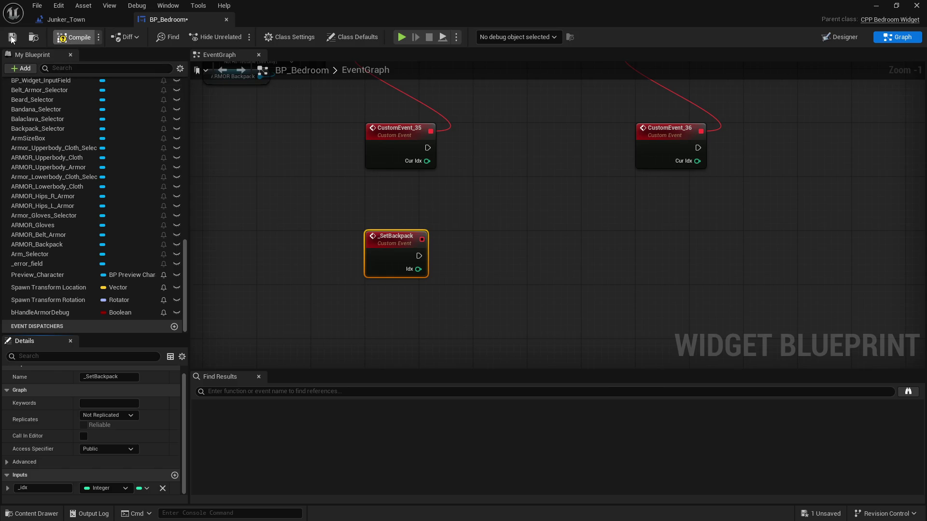
pyautogui.click(12, 37)
pyautogui.moveTo(396, 200); pyautogui.dragTo(438, 195)
# Call Set Backpack from CustomEvent_35 and CustomEvent_36, passing each Cur Idx into Idx, then compile and save.
pyautogui.write('set b')
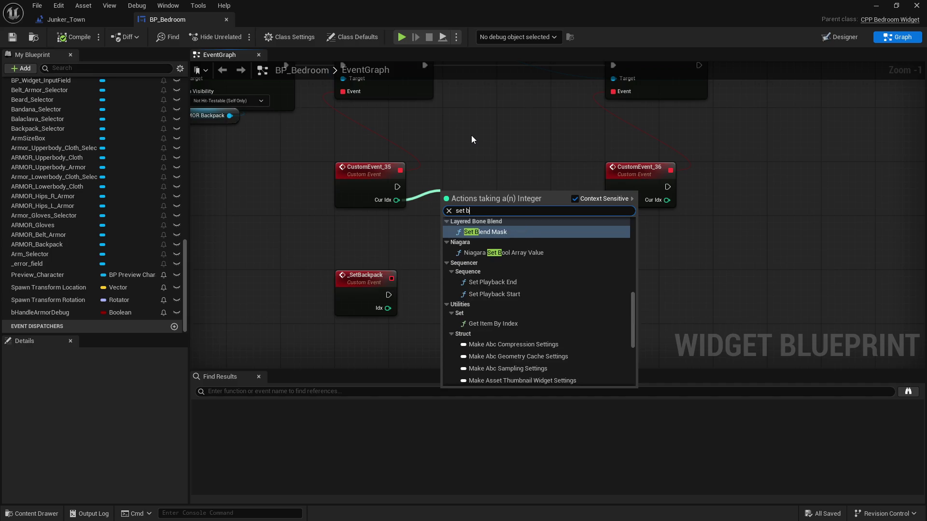
pyautogui.write('ackpack')
pyautogui.click(494, 226)
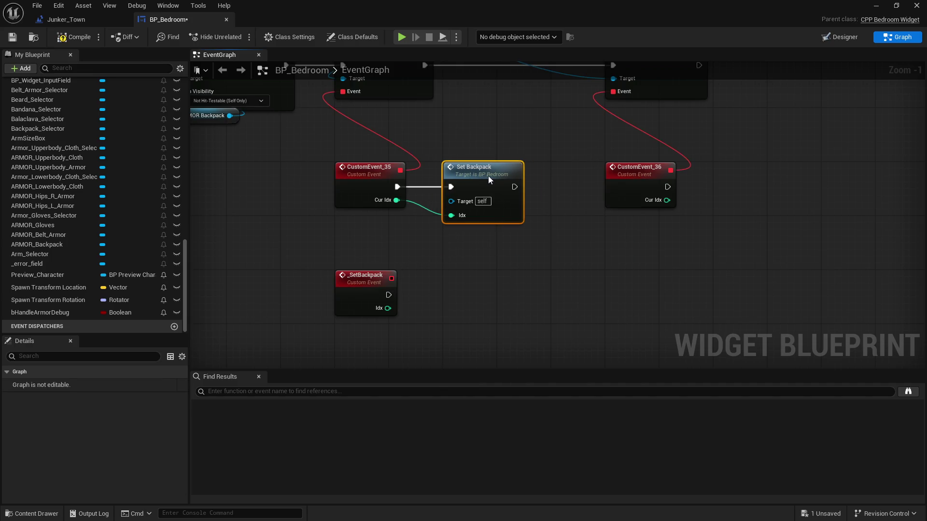
pyautogui.hotkey('ctrl', 'v')
pyautogui.moveTo(674, 189)
pyautogui.mouseDown()
pyautogui.moveTo(707, 203)
pyautogui.moveTo(673, 187)
pyautogui.moveTo(706, 199)
pyautogui.moveTo(742, 186)
pyautogui.moveTo(741, 176)
pyautogui.mouseUp()
pyautogui.moveTo(721, 216); pyautogui.dragTo(666, 200)
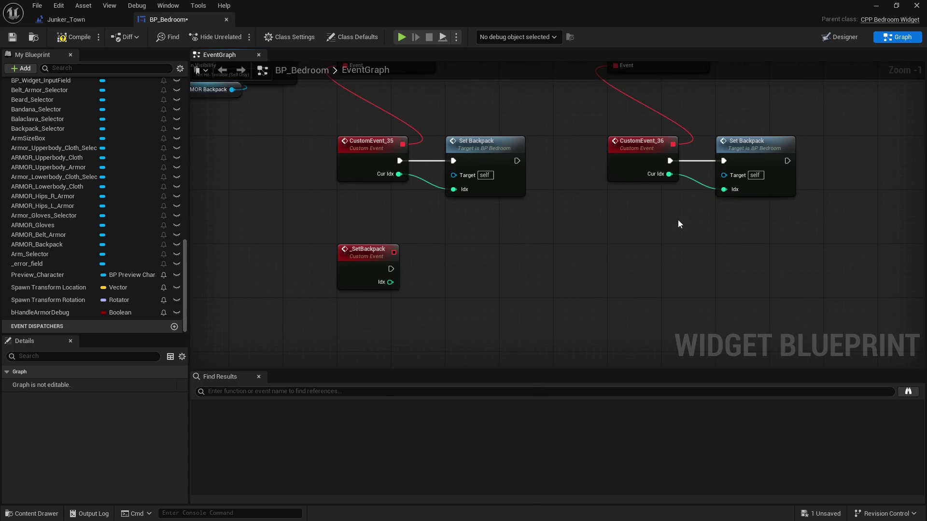
pyautogui.press('F7')
pyautogui.click(12, 37)
pyautogui.scroll(-2, 532, 273)
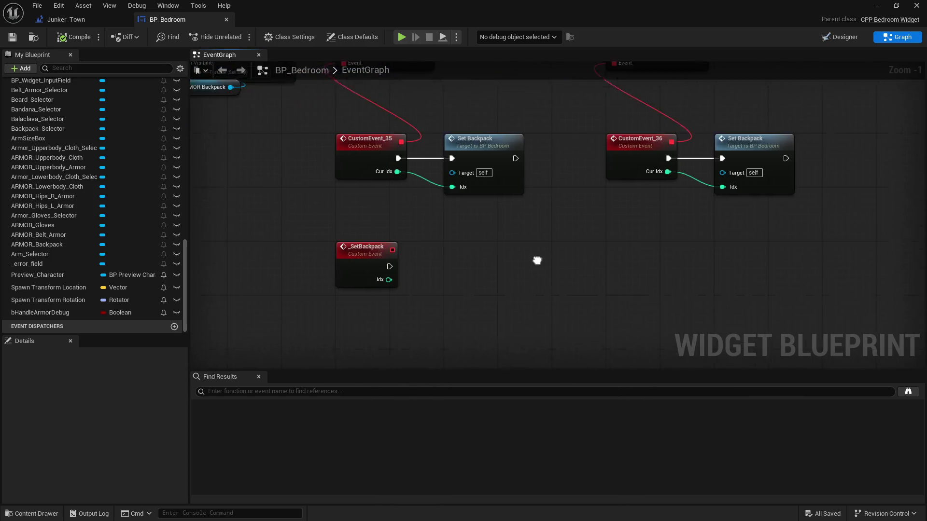
pyautogui.moveTo(520, 309)
pyautogui.mouseDown()
pyautogui.moveTo(532, 280)
pyautogui.moveTo(514, 273)
pyautogui.mouseUp()
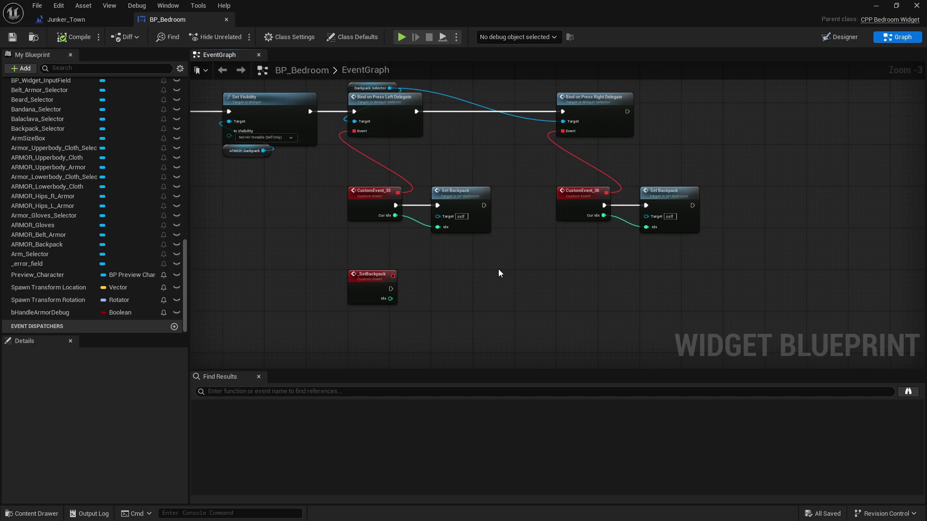
# Copy the hips Branch, Get Last Index and GET nodes and connect them after _SetBackpack.
pyautogui.scroll(-1, 477, 271)
pyautogui.moveTo(477, 271)
pyautogui.mouseDown()
pyautogui.moveTo(534, 264)
pyautogui.moveTo(470, 246)
pyautogui.mouseUp()
pyautogui.scroll(-3, 434, 227)
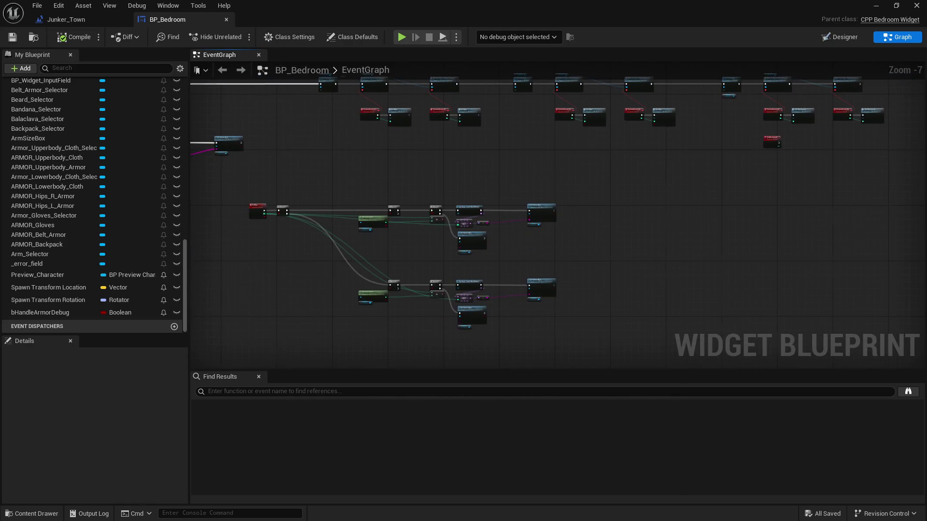
pyautogui.moveTo(403, 192); pyautogui.dragTo(661, 257)
pyautogui.scroll(4, 535, 277)
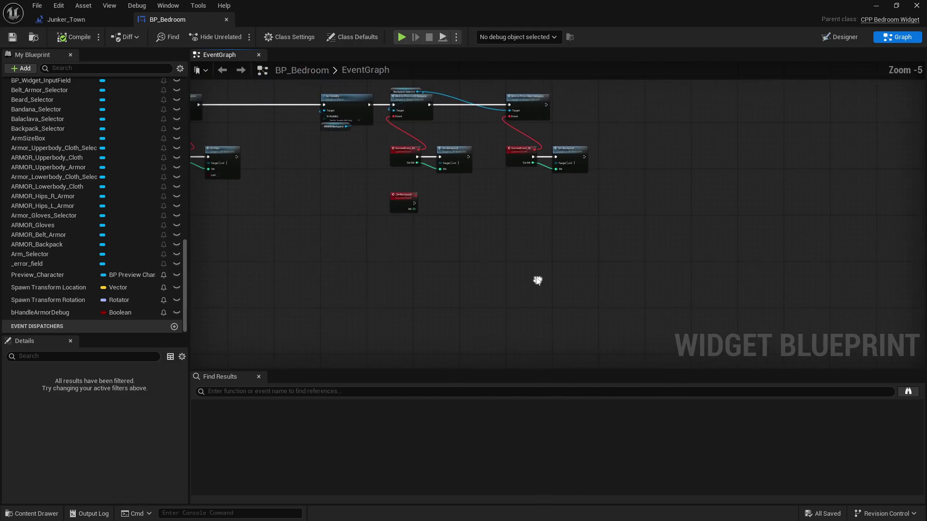
pyautogui.hotkey('ctrl', 'v')
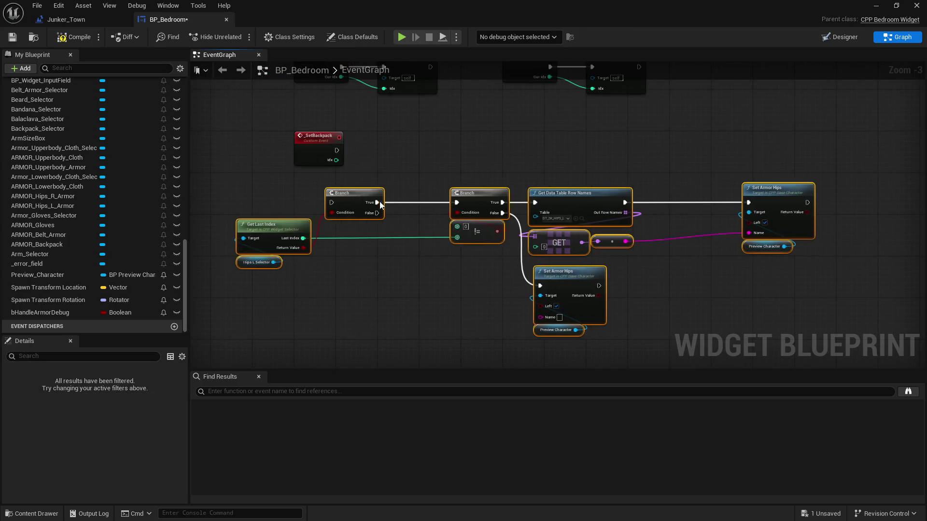
pyautogui.moveTo(338, 152)
pyautogui.mouseDown()
pyautogui.moveTo(502, 272)
pyautogui.moveTo(387, 170)
pyautogui.moveTo(382, 150)
pyautogui.mouseUp()
# Replace the Hips L Selector feeding Get Last Index with a Backpack Selector node.
pyautogui.hotkey('ctrl', 'c')
pyautogui.scroll(3, 404, 266)
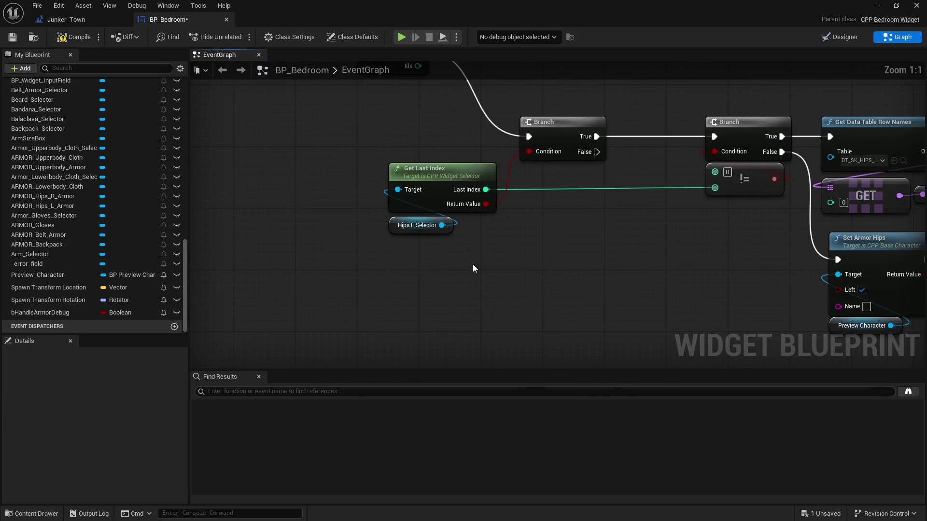
pyautogui.hotkey('ctrl', 'v')
pyautogui.moveTo(459, 271); pyautogui.dragTo(398, 189)
pyautogui.click(415, 225)
pyautogui.press('Delete')
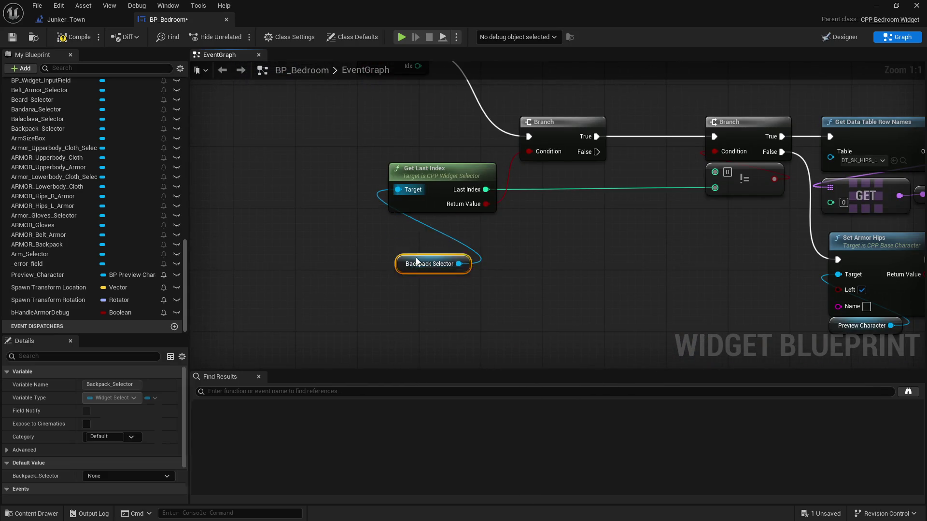
pyautogui.moveTo(424, 265); pyautogui.dragTo(411, 221)
pyautogui.scroll(-4, 471, 273)
pyautogui.click(386, 203)
# Wire _SetBackpack's Idx into the != comparison and GET index, and delete the lower Set Armor Hips node.
pyautogui.moveTo(344, 161); pyautogui.dragTo(547, 229)
pyautogui.moveTo(347, 158)
pyautogui.mouseDown()
pyautogui.moveTo(354, 172)
pyautogui.moveTo(623, 250)
pyautogui.mouseUp()
pyautogui.click(531, 227)
pyautogui.press('Delete')
pyautogui.click(738, 144)
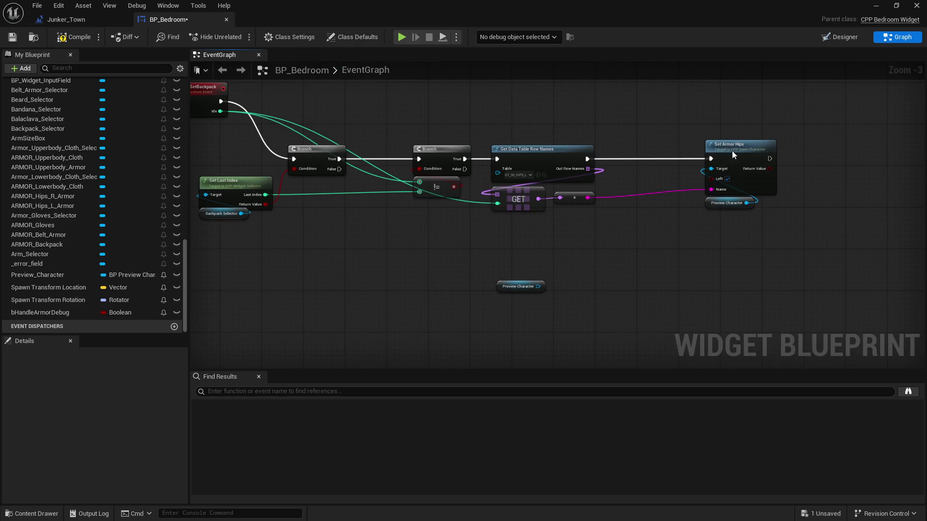
# Delete the upper Set Armor Hips node and point Get Data Table Row Names at the backpack data table.
pyautogui.press('Delete')
pyautogui.scroll(1, 588, 244)
pyautogui.moveTo(640, 300); pyautogui.dragTo(660, 312)
pyautogui.click(606, 242)
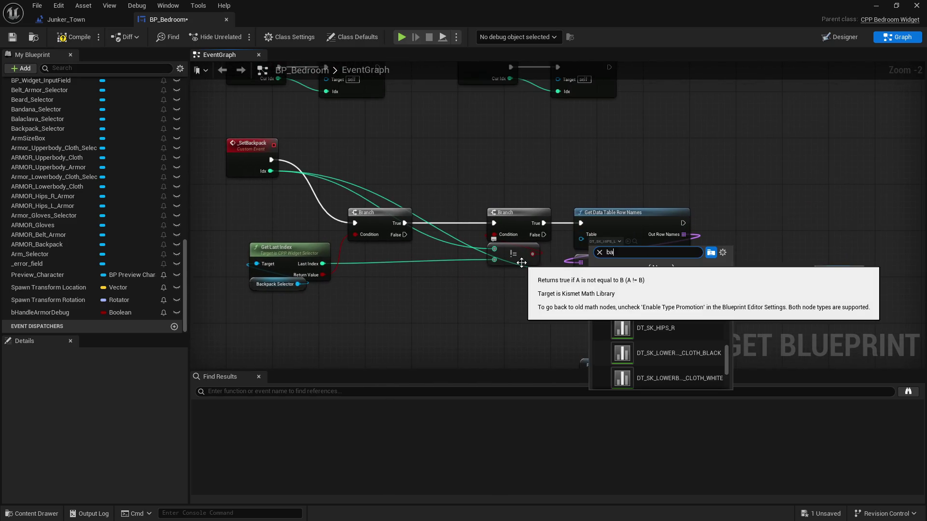
pyautogui.write('back')
pyautogui.click(664, 302)
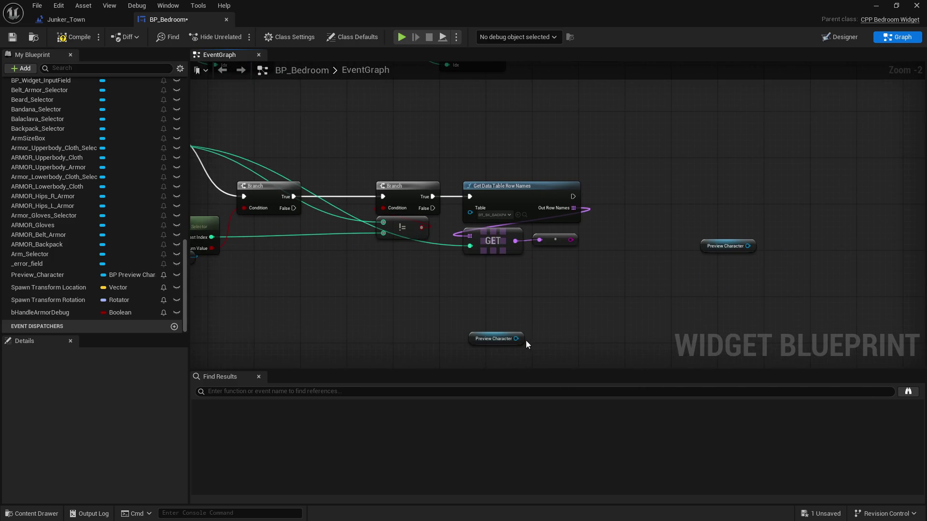
# Add a Set Armor Backpack call on Preview Character for the False branch and duplicate it.
pyautogui.moveTo(516, 338); pyautogui.dragTo(528, 305)
pyautogui.write('set armor back')
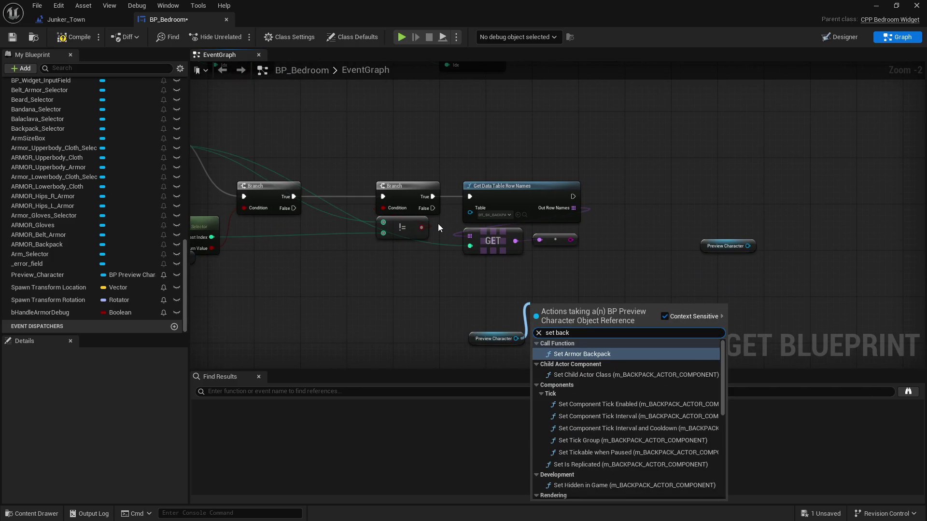
pyautogui.click(583, 353)
pyautogui.moveTo(432, 213)
pyautogui.mouseDown()
pyautogui.moveTo(533, 324)
pyautogui.moveTo(494, 295)
pyautogui.mouseUp()
pyautogui.hotkey('ctrl', 'c')
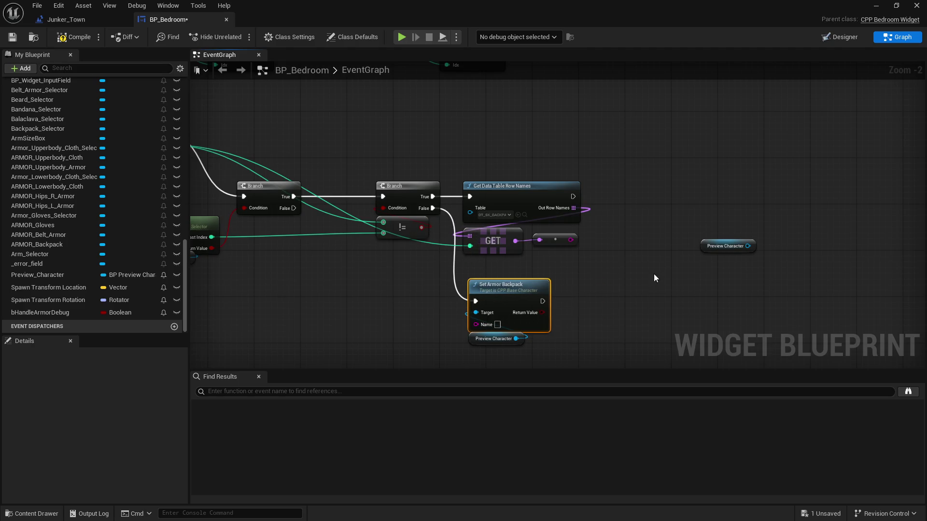
pyautogui.hotkey('ctrl', 'v')
# Wire the second Set Armor Backpack's exec, Preview Character target and row Name, then compile and save.
pyautogui.moveTo(523, 226)
pyautogui.mouseDown()
pyautogui.moveTo(628, 232)
pyautogui.moveTo(644, 220)
pyautogui.mouseUp()
pyautogui.click(685, 266)
pyautogui.moveTo(698, 276)
pyautogui.mouseDown()
pyautogui.moveTo(628, 238)
pyautogui.moveTo(639, 210)
pyautogui.mouseUp()
pyautogui.moveTo(529, 230); pyautogui.dragTo(635, 208)
pyautogui.click(77, 38)
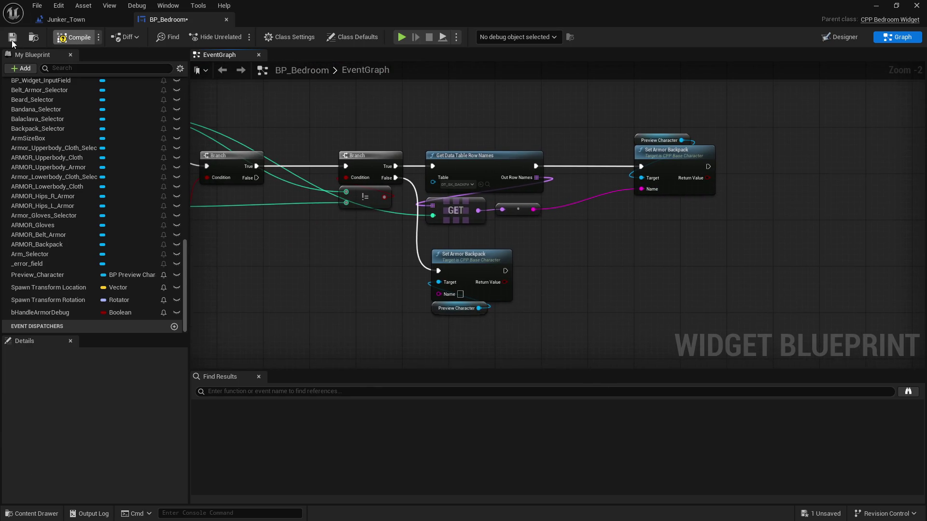
pyautogui.click(13, 39)
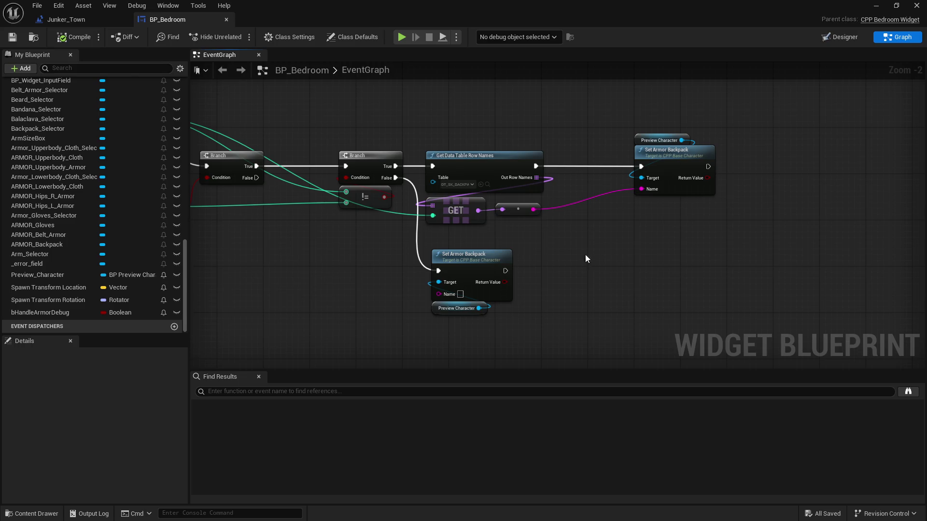
# Tidy the _SetBackpack event node position, save BP_Bedroom, and review the backpack logic.
pyautogui.moveTo(389, 137)
pyautogui.mouseDown()
pyautogui.moveTo(325, 205)
pyautogui.moveTo(289, 205)
pyautogui.mouseUp()
pyautogui.moveTo(465, 169); pyautogui.dragTo(435, 169)
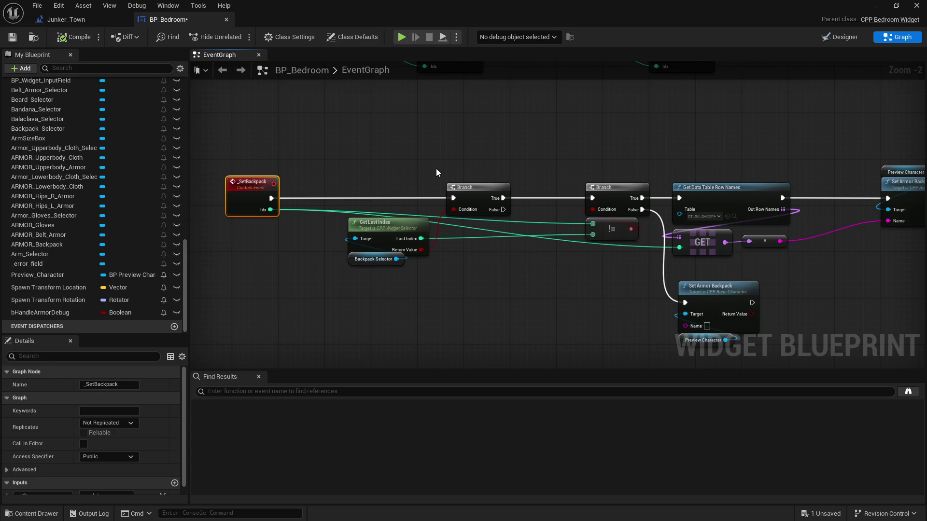
pyautogui.hotkey('ctrl', 'z')
pyautogui.click(13, 38)
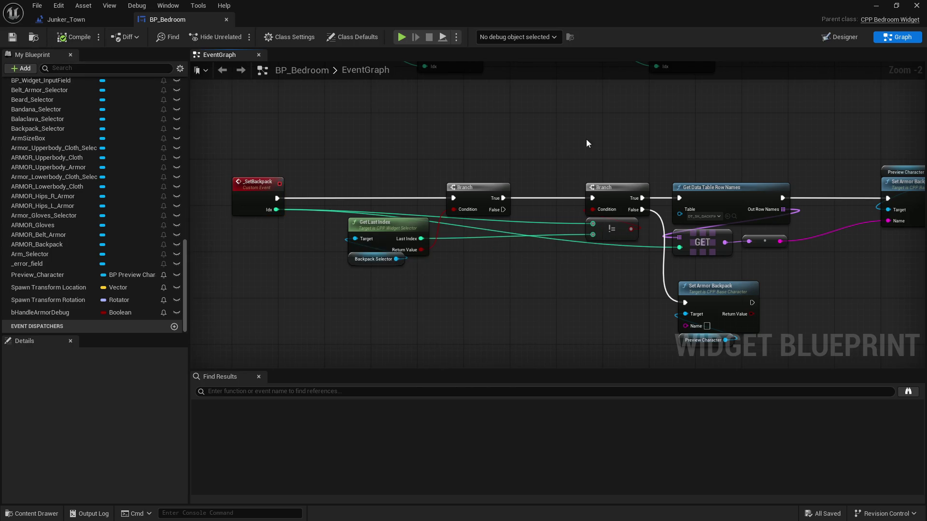
pyautogui.moveTo(624, 143); pyautogui.dragTo(438, 125)
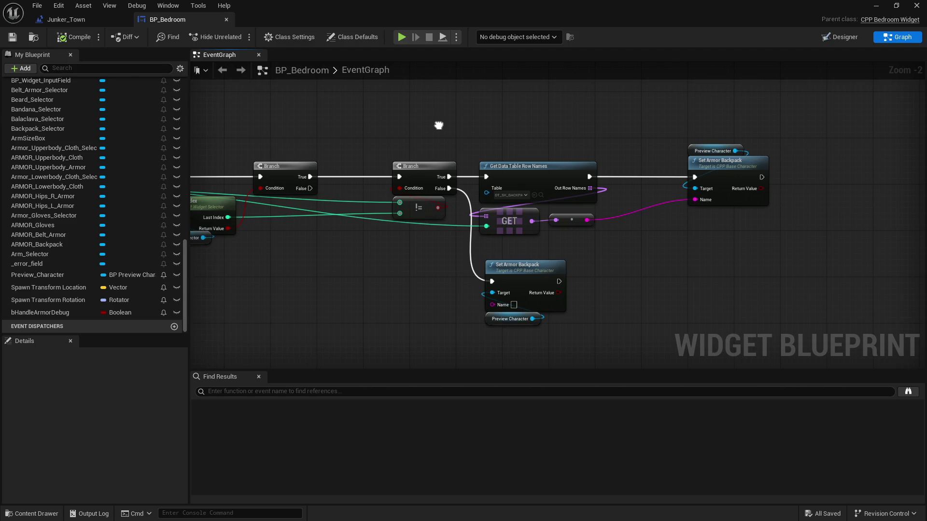
pyautogui.moveTo(438, 125); pyautogui.dragTo(466, 137)
pyautogui.press('super')
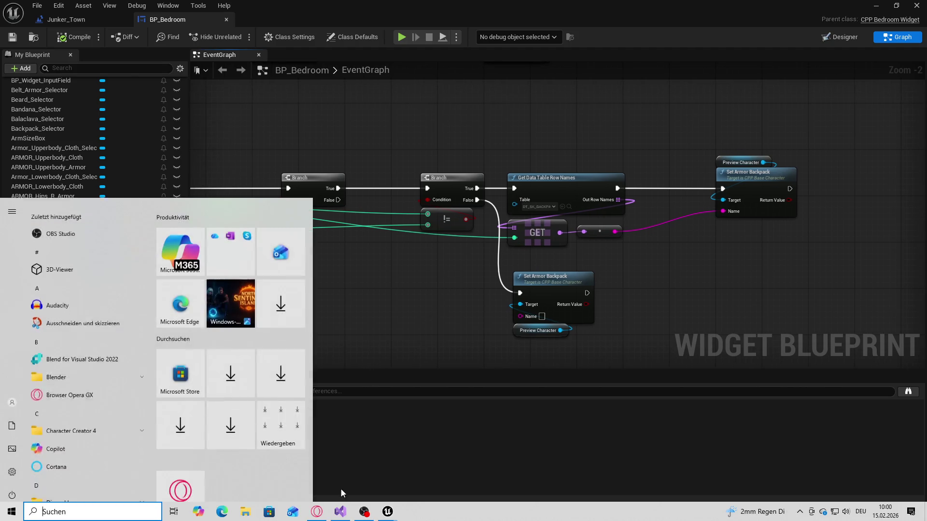
# In Visual Studio, show the Solution Explorer and open CPP_DT_STRUCT.h.
pyautogui.click(340, 512)
pyautogui.click(98, 8)
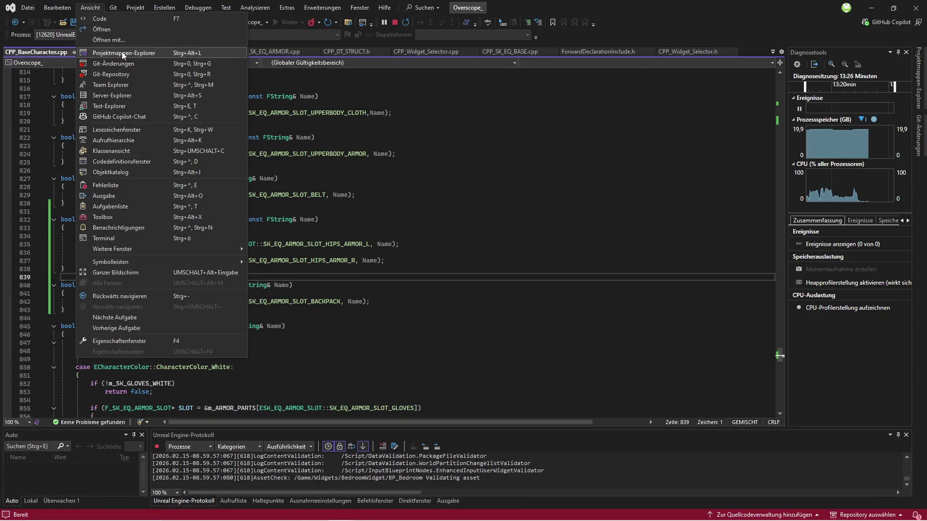
pyautogui.click(120, 54)
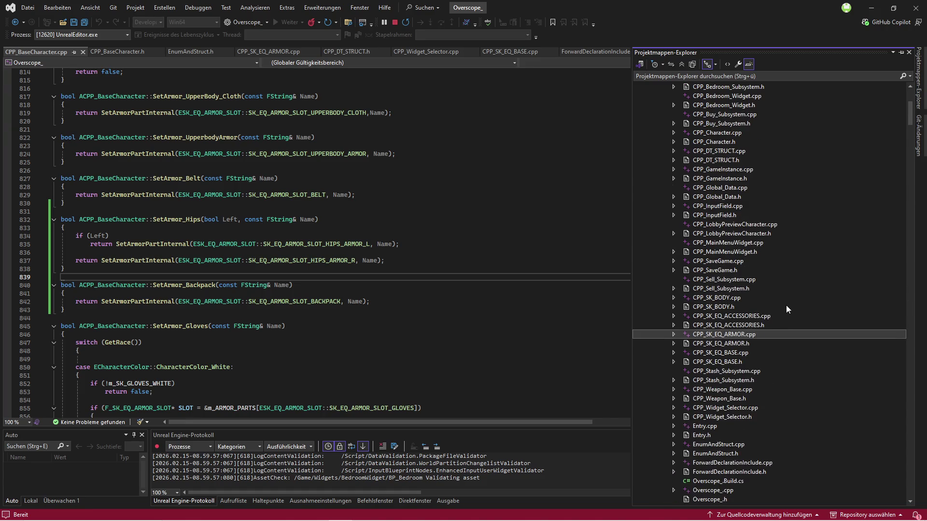
pyautogui.scroll(2, 783, 296)
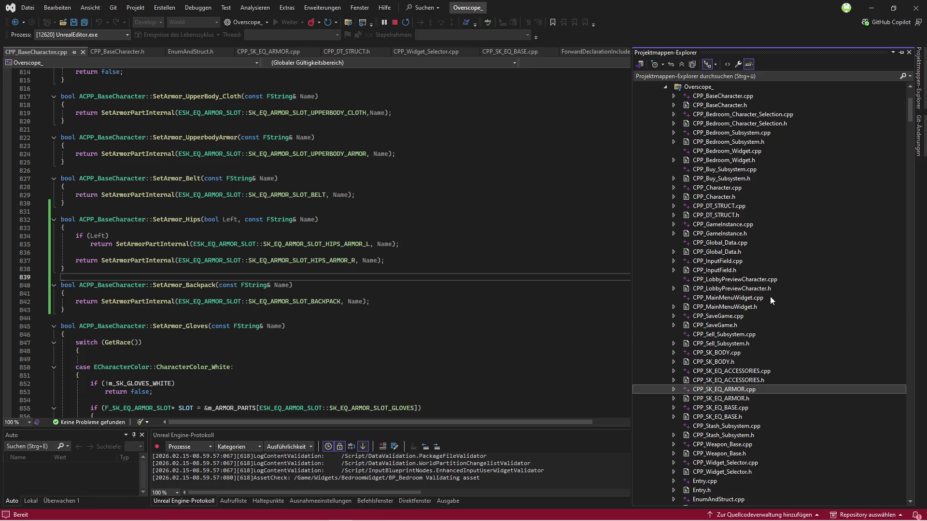
pyautogui.scroll(-1, 796, 340)
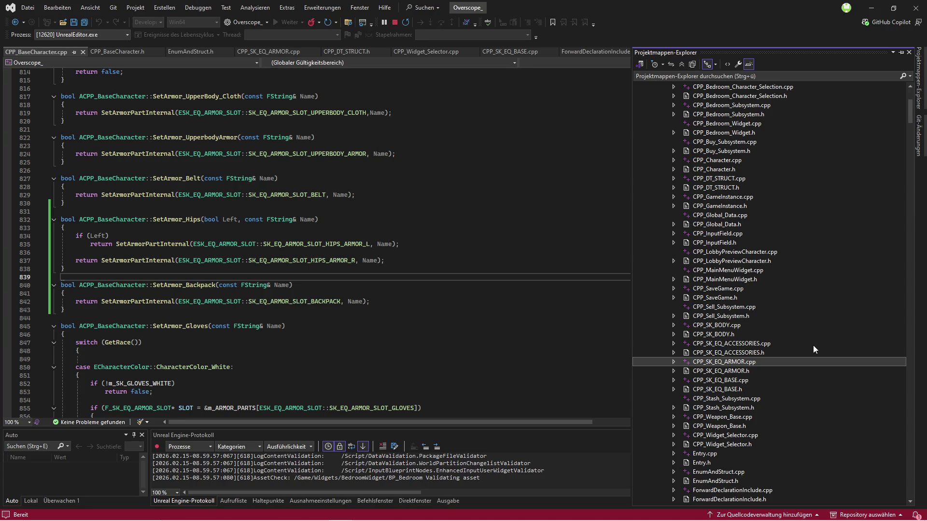
pyautogui.scroll(1, 805, 347)
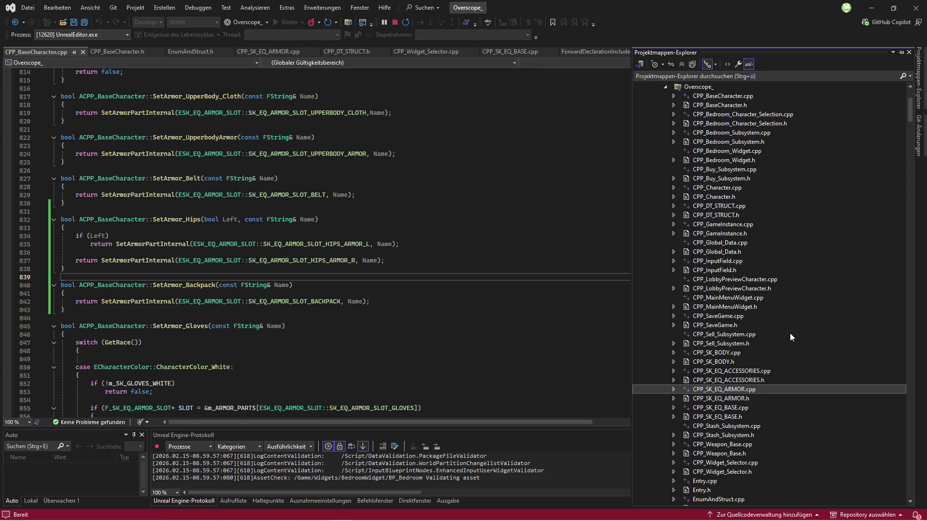
pyautogui.scroll(-4, 790, 333)
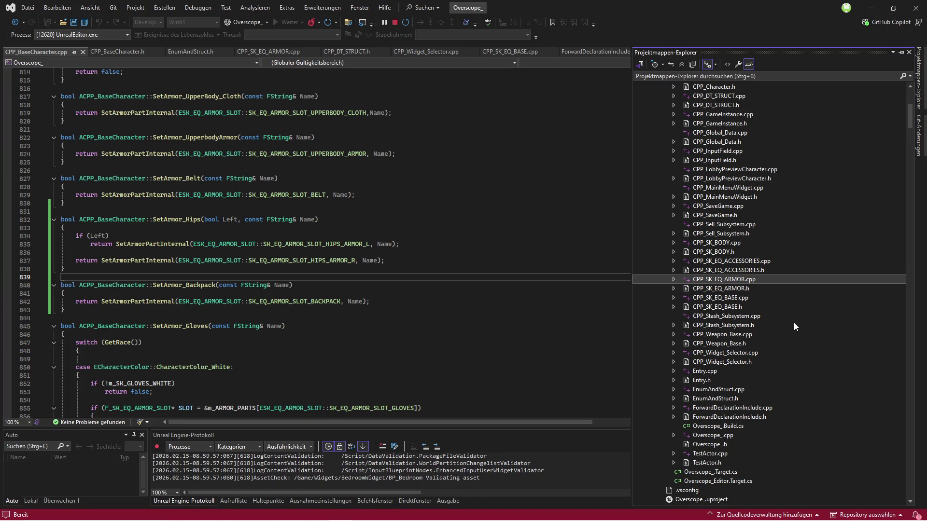
pyautogui.scroll(5, 772, 324)
pyautogui.doubleClick(724, 246)
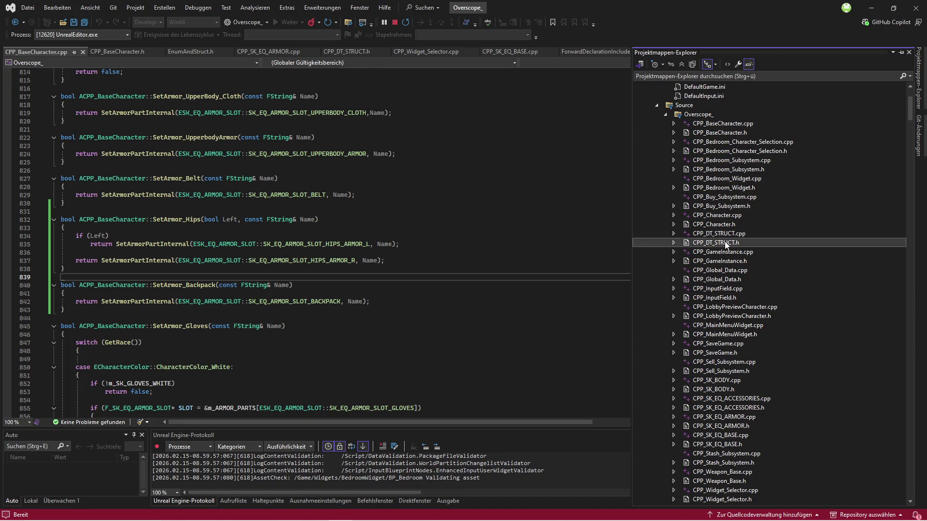
pyautogui.scroll(4, 420, 265)
pyautogui.scroll(12, 420, 265)
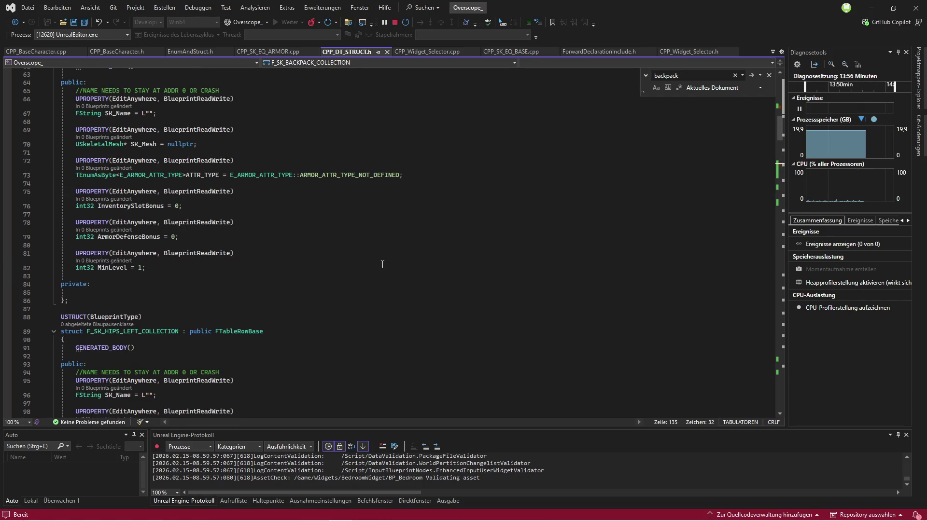
# Open the widget selector source file from the Solution Explorer.
pyautogui.click(85, 8)
pyautogui.click(124, 58)
pyautogui.scroll(-1, 761, 360)
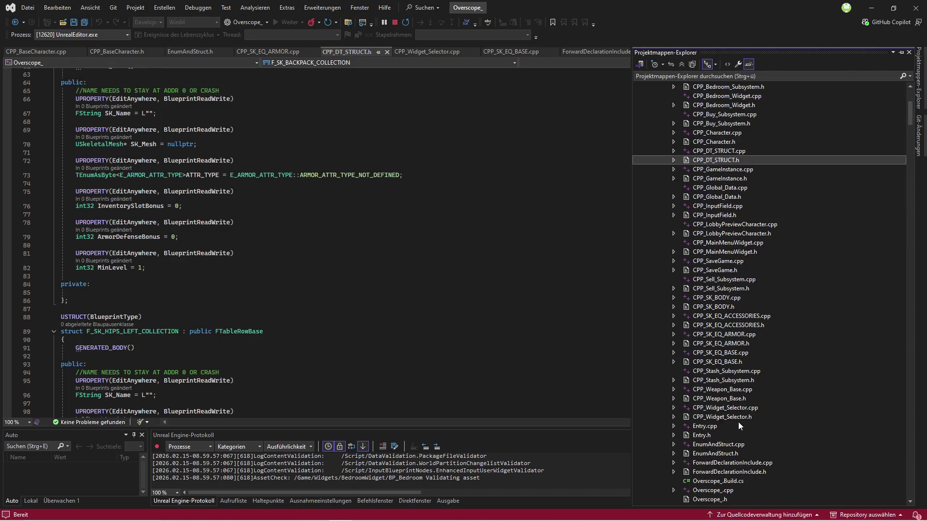
pyautogui.doubleClick(735, 408)
pyautogui.moveTo(308, 424)
pyautogui.mouseDown()
pyautogui.moveTo(378, 425)
pyautogui.moveTo(272, 426)
pyautogui.mouseUp()
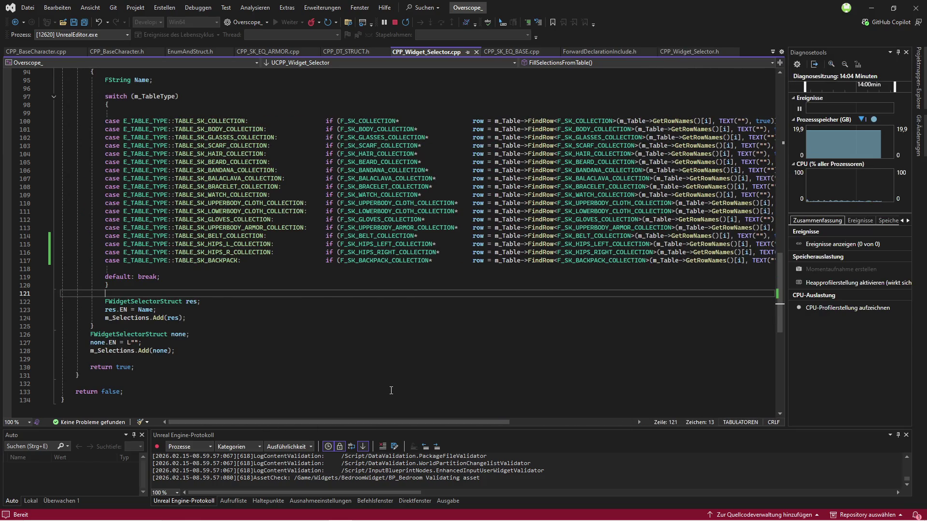
# Compile the BP_Bedroom widget blueprint in Unreal and view its backpack selector layout.
pyautogui.moveTo(387, 509)
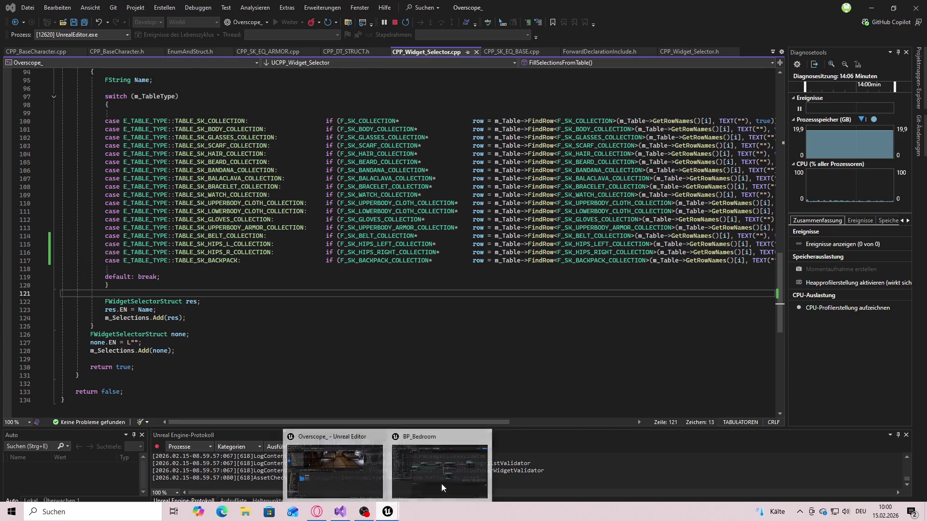
pyautogui.click(437, 466)
pyautogui.click(74, 40)
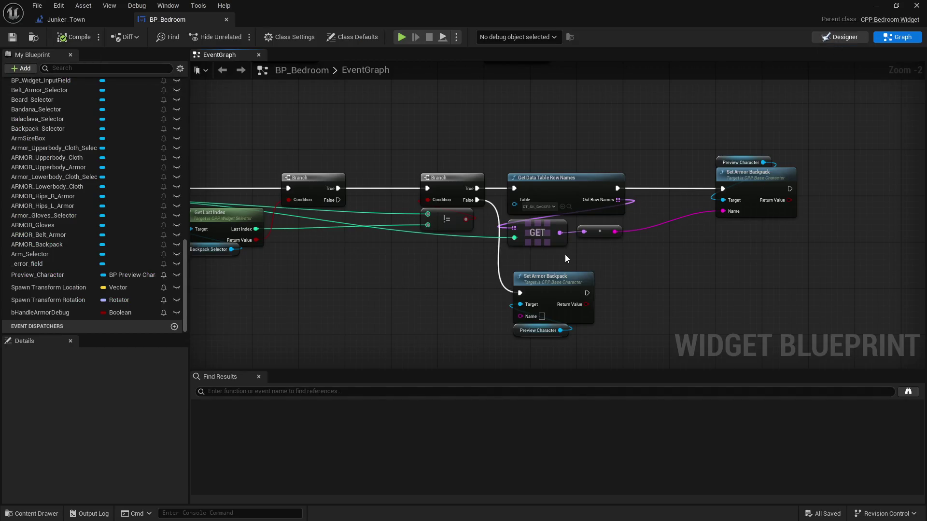
pyautogui.hotkey('shift', 'F4')
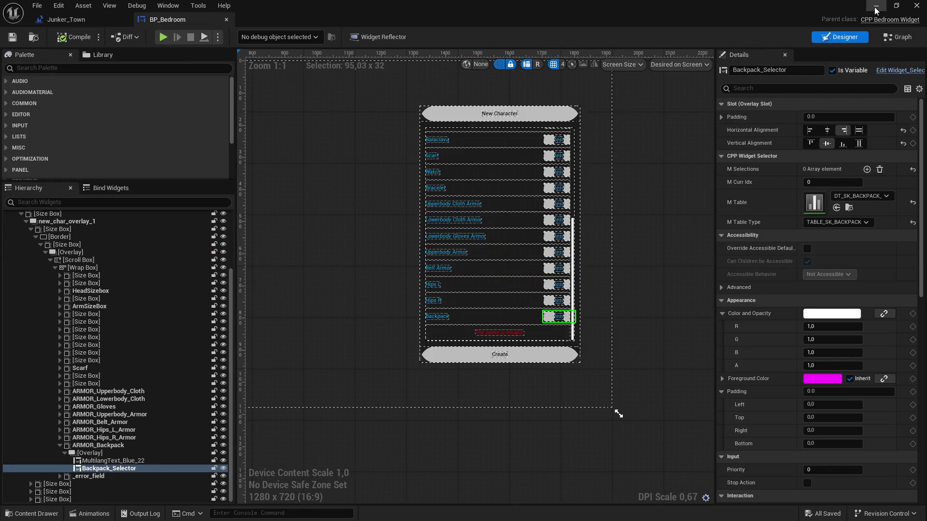
# Back in Visual Studio, open CPP_SK_EQ_ARMOR.cpp from the project's file list.
pyautogui.press('super')
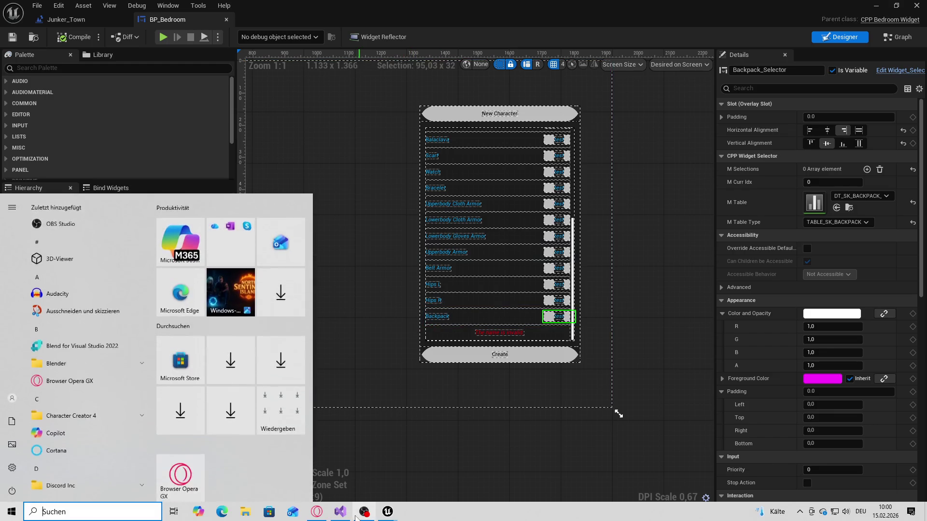
pyautogui.click(342, 511)
pyautogui.hotkey('alt', 'a')
pyautogui.press('p')
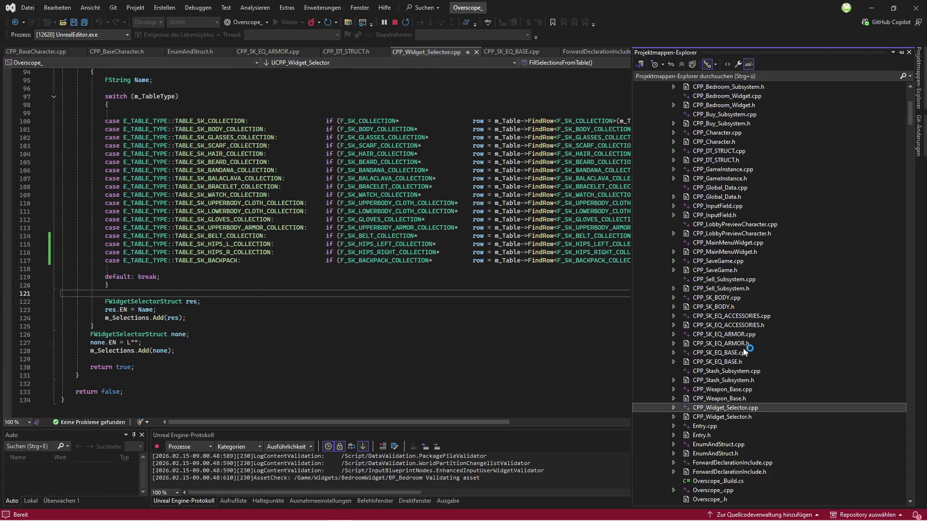
pyautogui.doubleClick(690, 334)
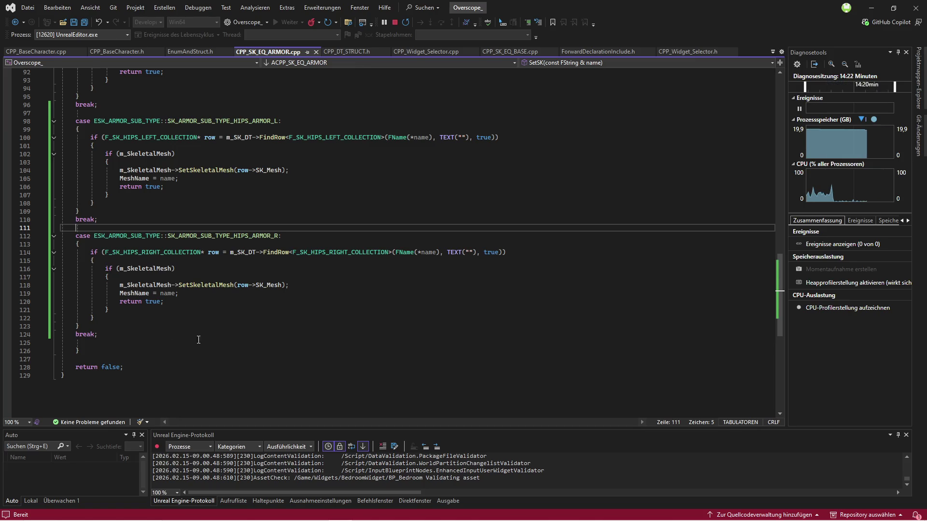
# Close the BP_Bedroom widget editor and then the Unreal Editor.
pyautogui.press('super')
pyautogui.click(387, 511)
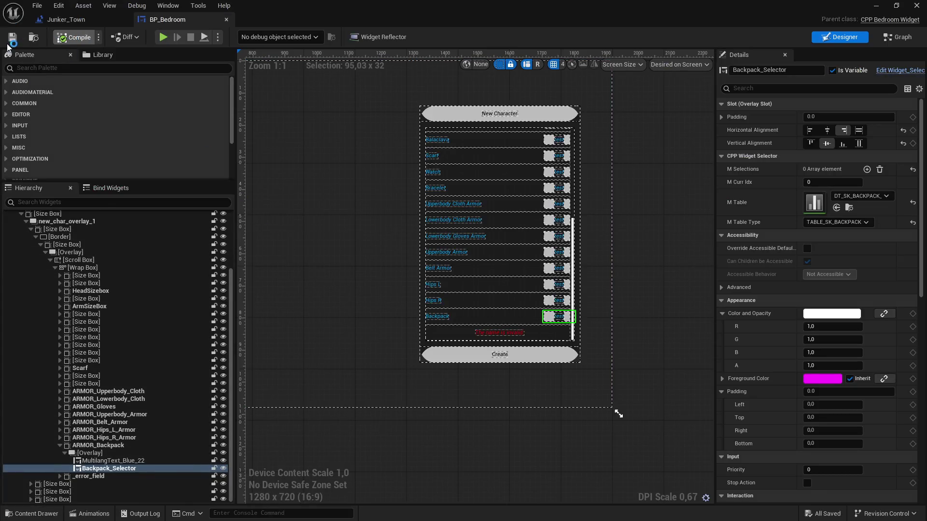
pyautogui.click(916, 5)
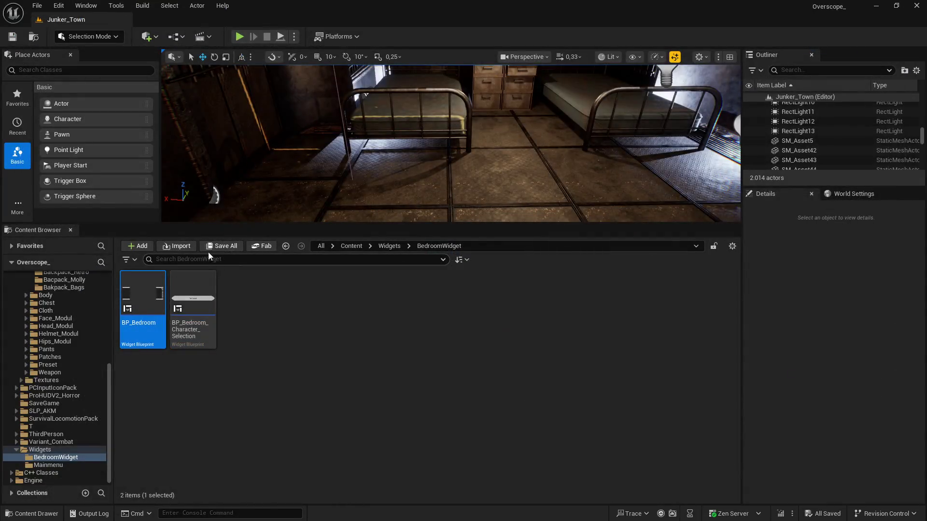
pyautogui.click(916, 6)
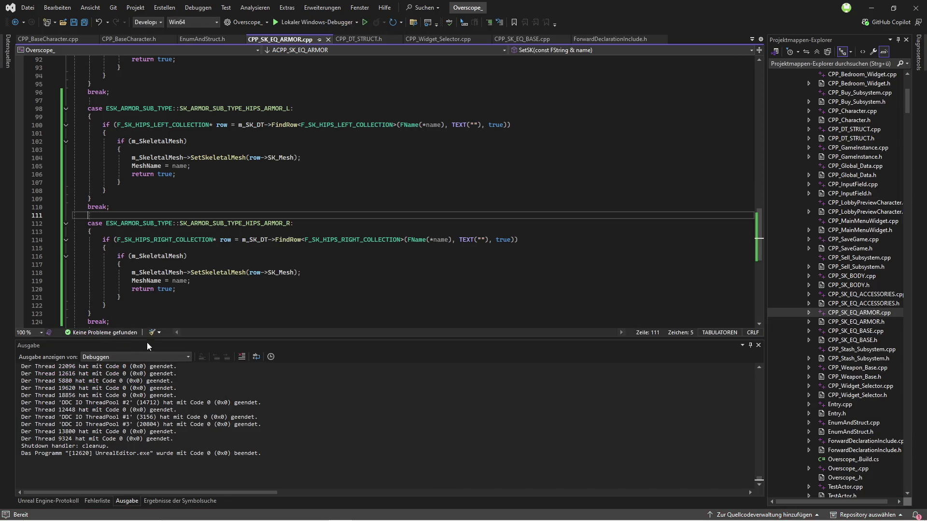
# Duplicate the HIPS_ARMOR_R case block (lines 112–124) directly below itself.
pyautogui.moveTo(111, 322); pyautogui.dragTo(87, 224)
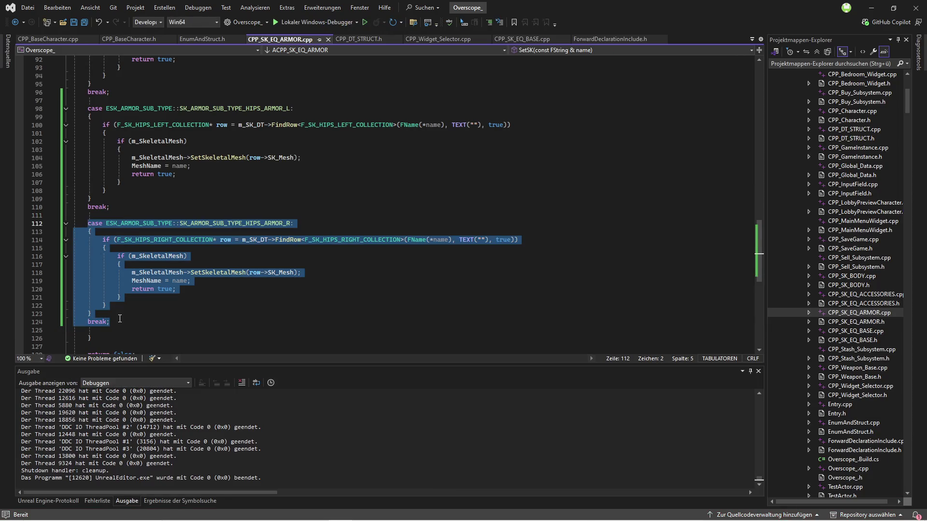
pyautogui.hotkey('ctrl', 'c')
pyautogui.click(120, 318)
pyautogui.press('Return')
pyautogui.press('Return')
pyautogui.hotkey('ctrl', 'v')
# Rename the copied case label to SK_ARMOR_SUB_BACKPACK.
pyautogui.click(323, 195)
pyautogui.click(356, 203)
pyautogui.press('Left')
pyautogui.press('BackSpace')
pyautogui.press('BackSpace')
pyautogui.press('BackSpace')
pyautogui.press('BackSpace')
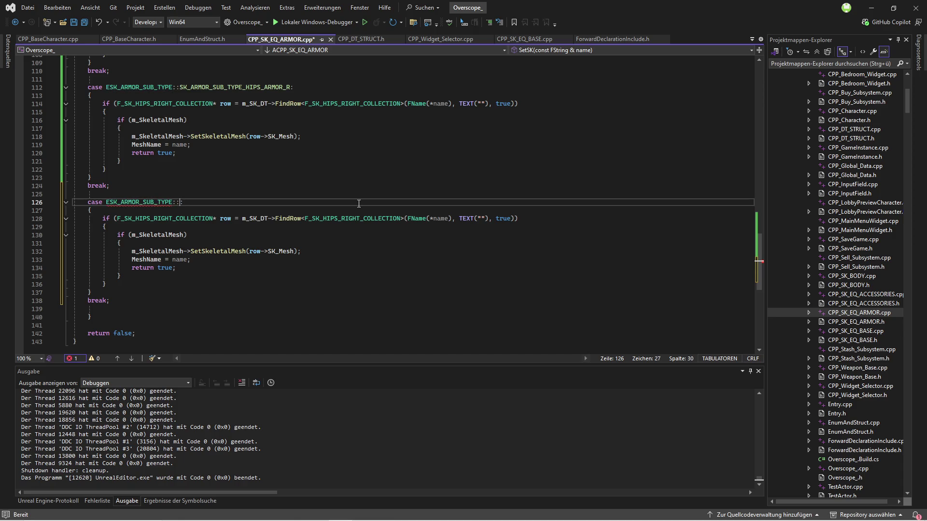
pyautogui.write('bac')
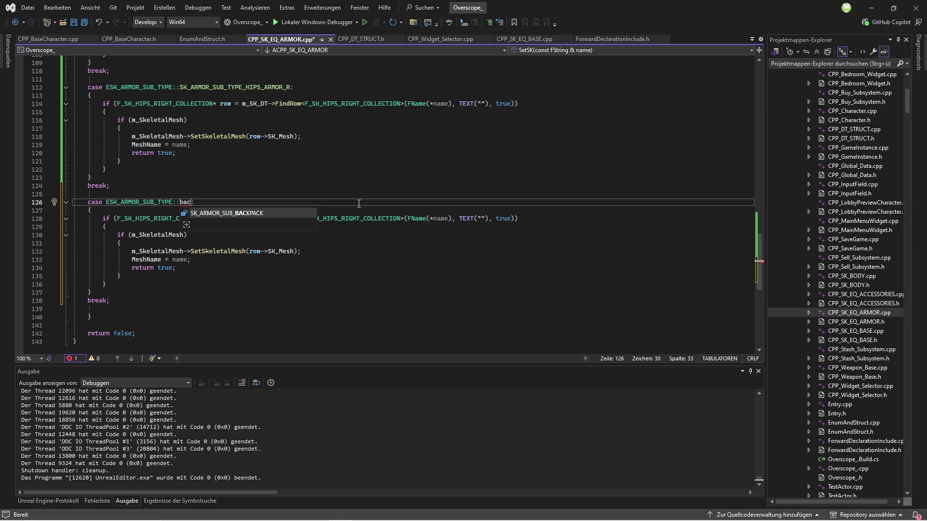
pyautogui.press('Tab')
pyautogui.click(312, 257)
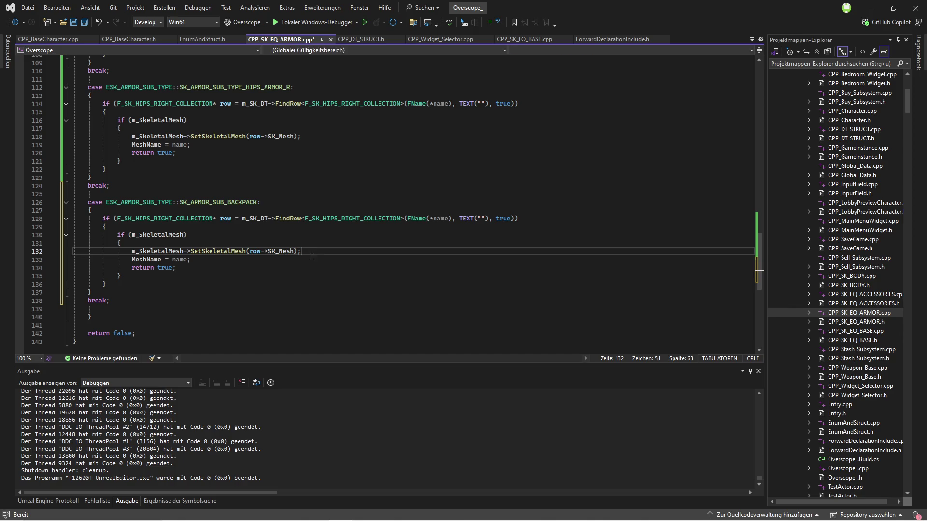
# Find and grab the F_SK_BACKPACK_COLLECTION struct name in CPP_DT_STRUCT.h.
pyautogui.click(361, 39)
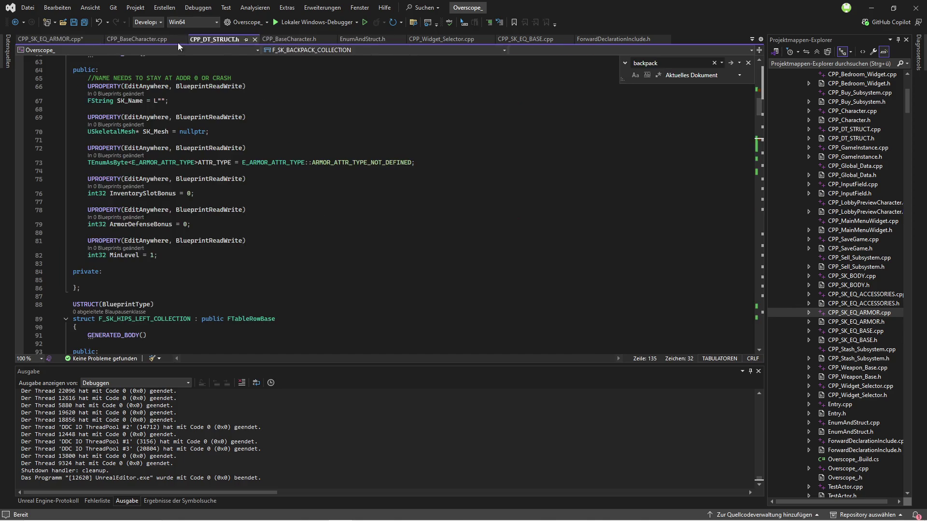
pyautogui.scroll(2, 295, 236)
pyautogui.scroll(2, 283, 183)
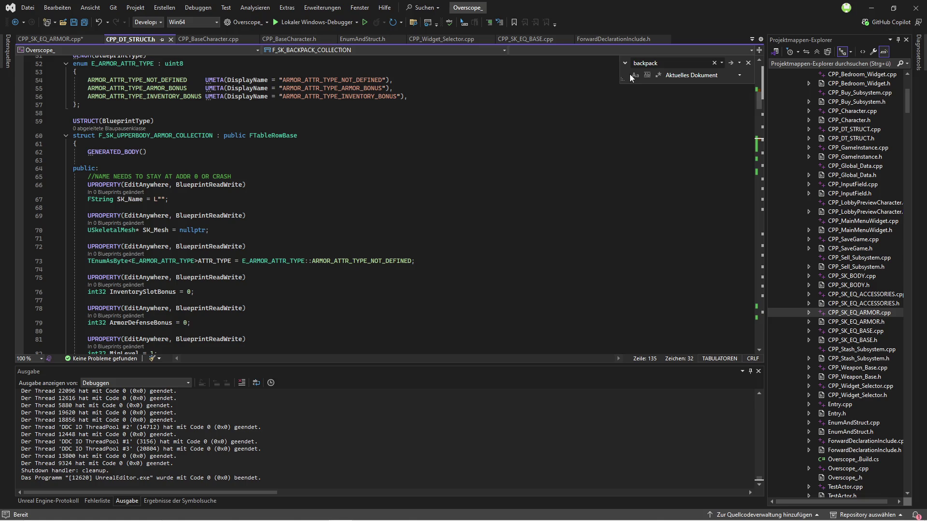
pyautogui.click(674, 64)
pyautogui.press('Return')
pyautogui.press('Return')
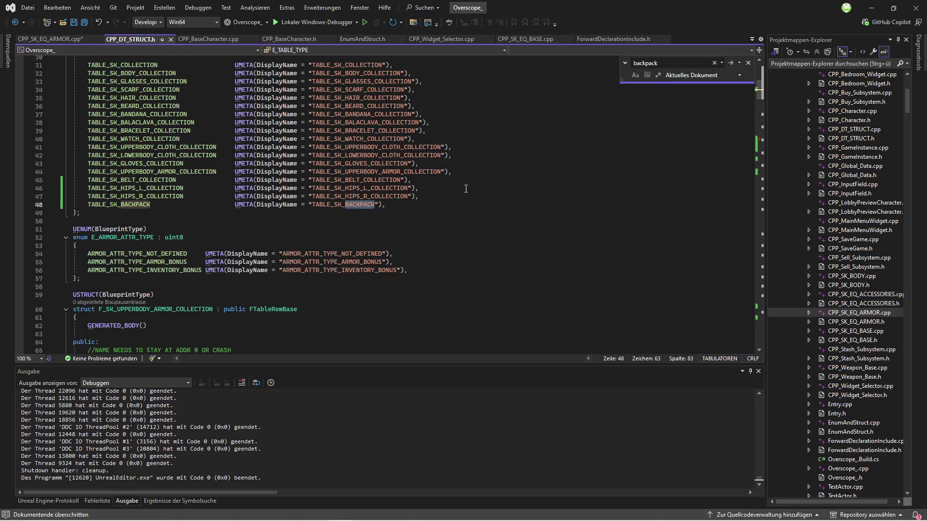
pyautogui.doubleClick(142, 211)
# Replace both hips struct names on line 128 with F_SK_BACKPACK_COLLECTION, save, and build.
pyautogui.click(48, 39)
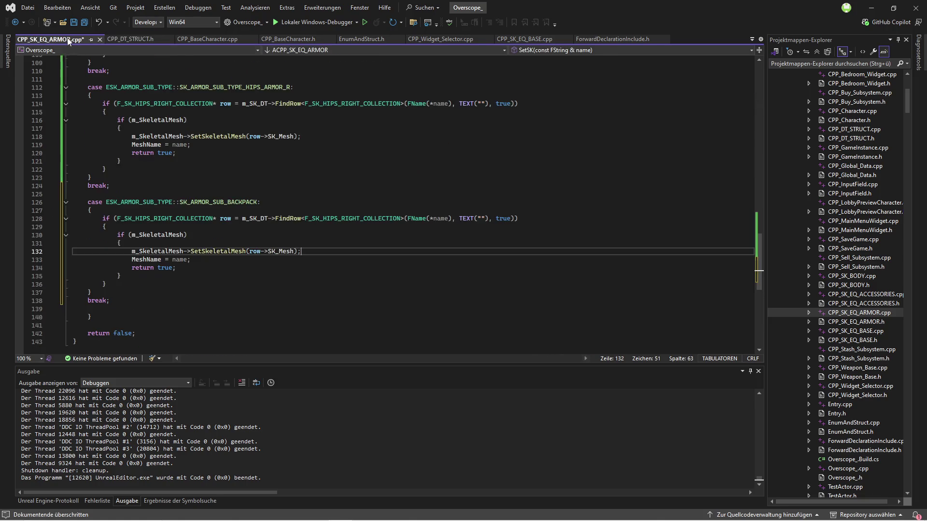
pyautogui.doubleClick(161, 218)
pyautogui.hotkey('ctrl', 'v')
pyautogui.doubleClick(338, 218)
pyautogui.hotkey('ctrl', 'v')
pyautogui.hotkey('ctrl', 's')
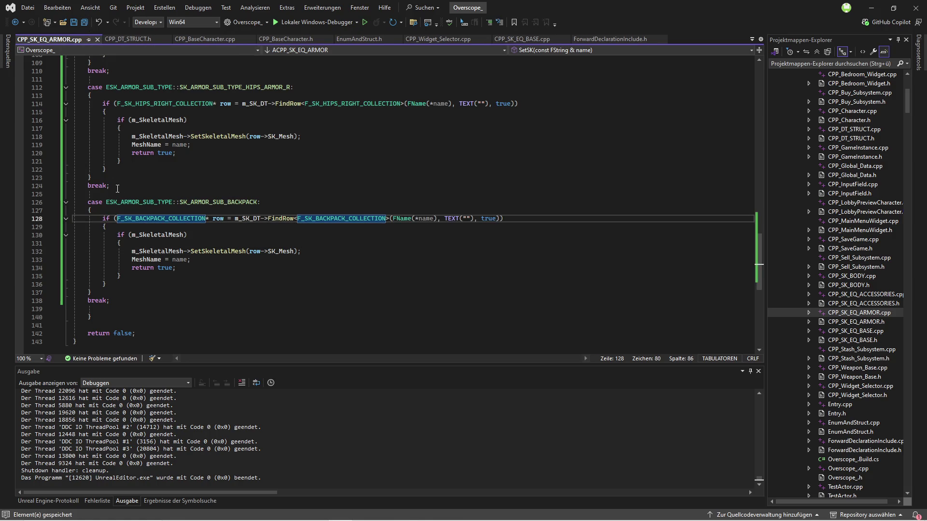
pyautogui.press('Up')
pyautogui.press('Up')
pyautogui.press('Up')
pyautogui.hotkey('ctrl', 'shift', 'b')
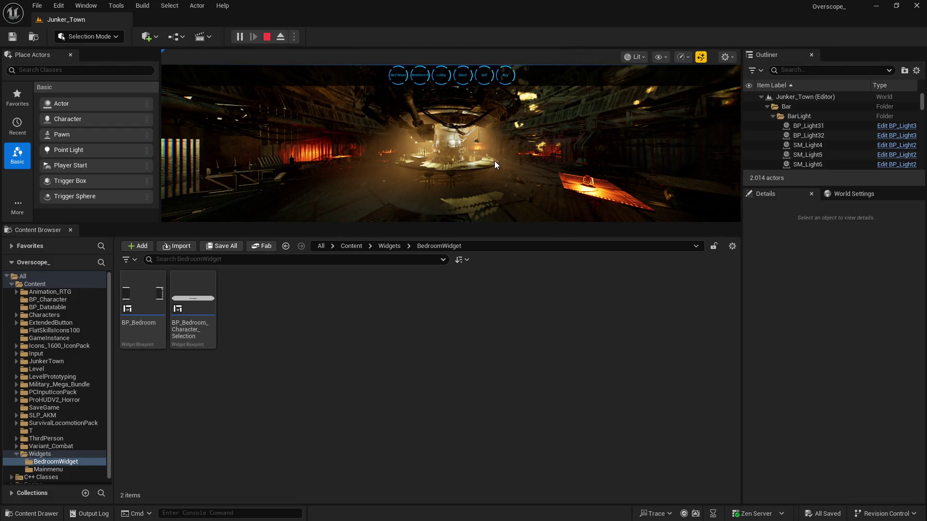
# In fullscreen, go to Bed Room's New Character screen and switch the backpack to Backpack2.
pyautogui.press('F11')
pyautogui.click(352, 30)
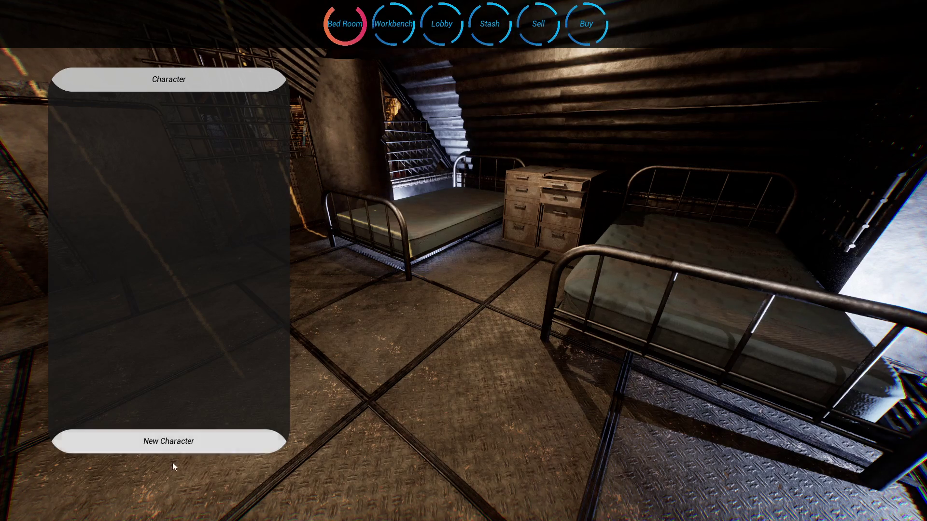
pyautogui.click(172, 440)
pyautogui.scroll(-5, 774, 334)
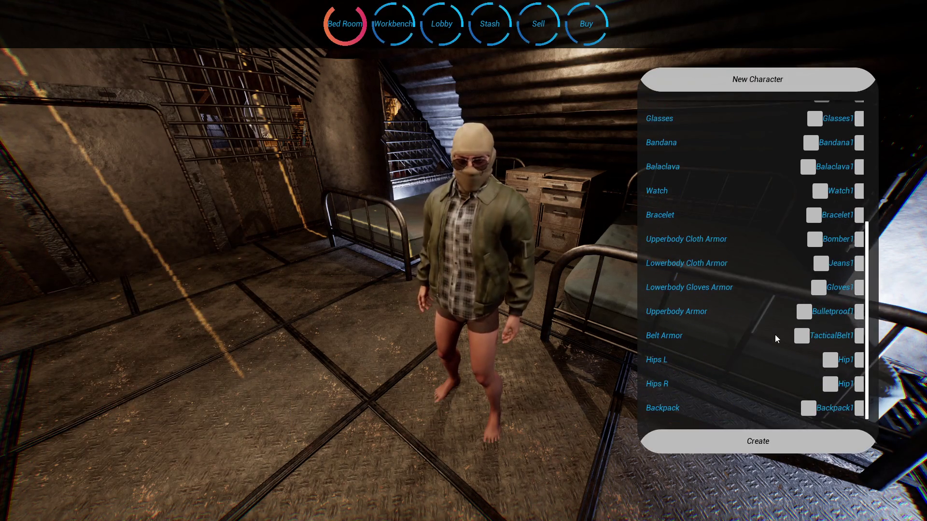
pyautogui.click(859, 408)
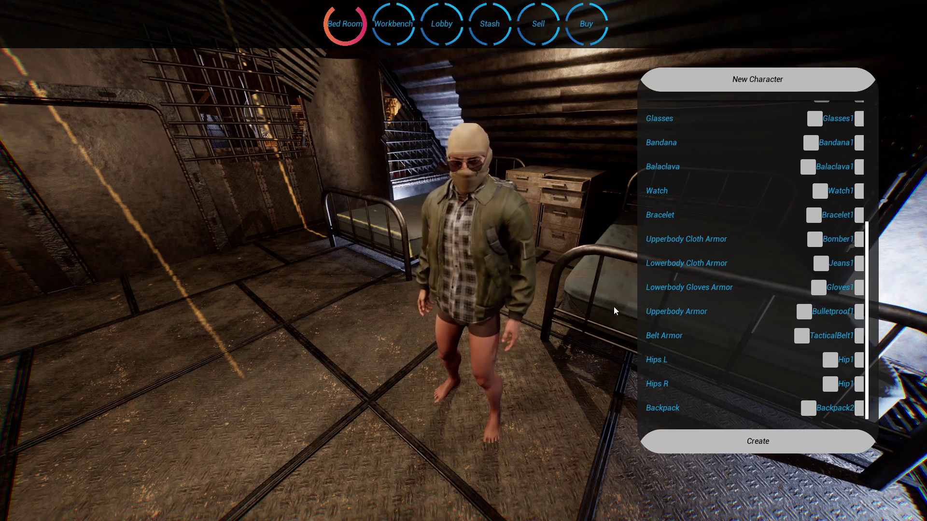
# Set the Upperbody Cloth Armor to Hoodie1.
pyautogui.press('F11')
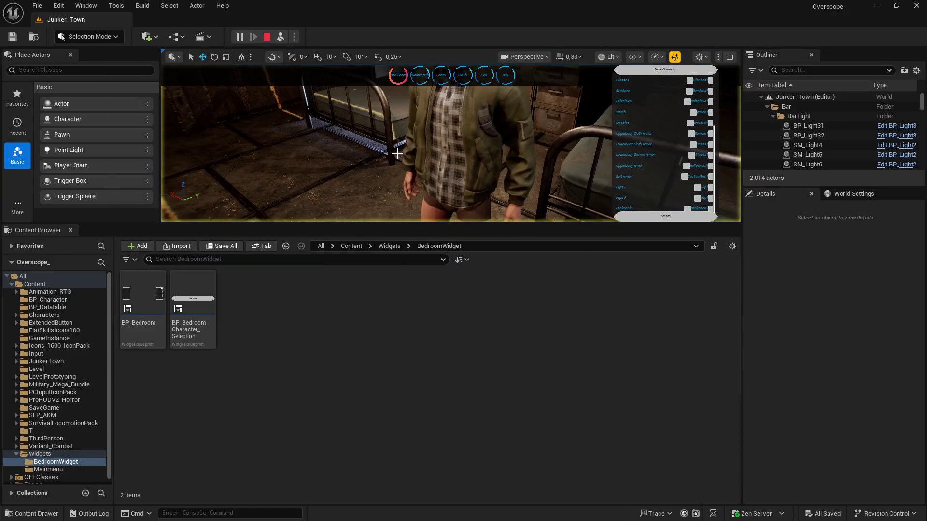
pyautogui.press('F11')
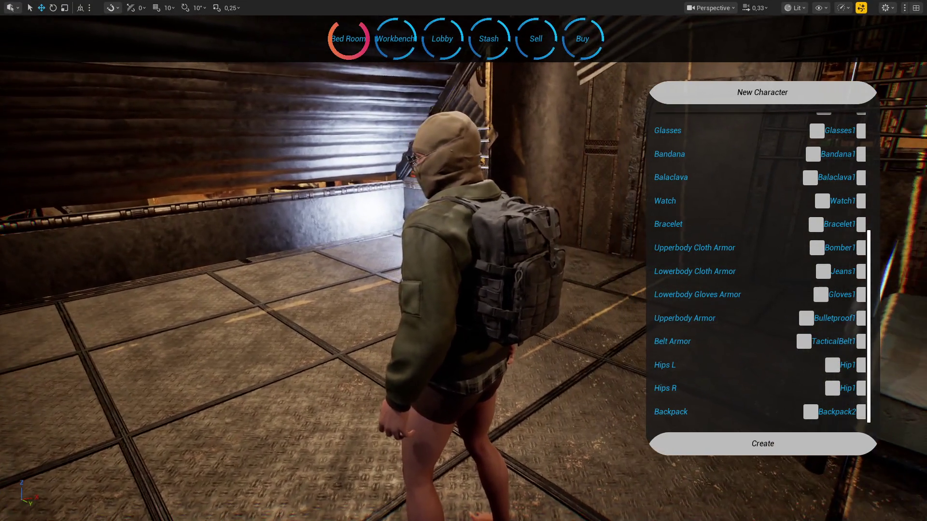
pyautogui.click(861, 249)
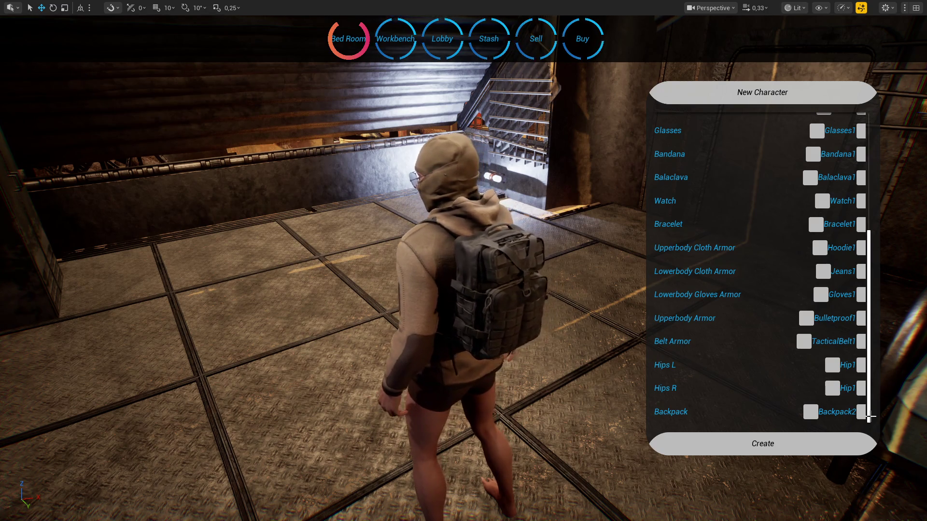
# Cycle the backpack through Backpack7, Backpack1 and the light packs up to BackpackLight4.
pyautogui.click(861, 412)
pyautogui.click(861, 412)
pyautogui.click(861, 412)
pyautogui.click(861, 412)
pyautogui.click(861, 412)
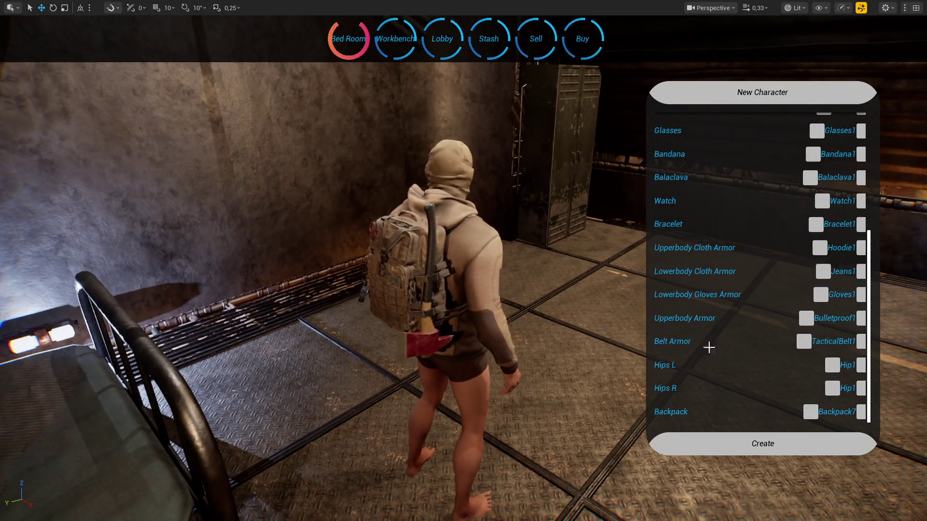
pyautogui.click(860, 412)
pyautogui.click(860, 411)
pyautogui.click(860, 412)
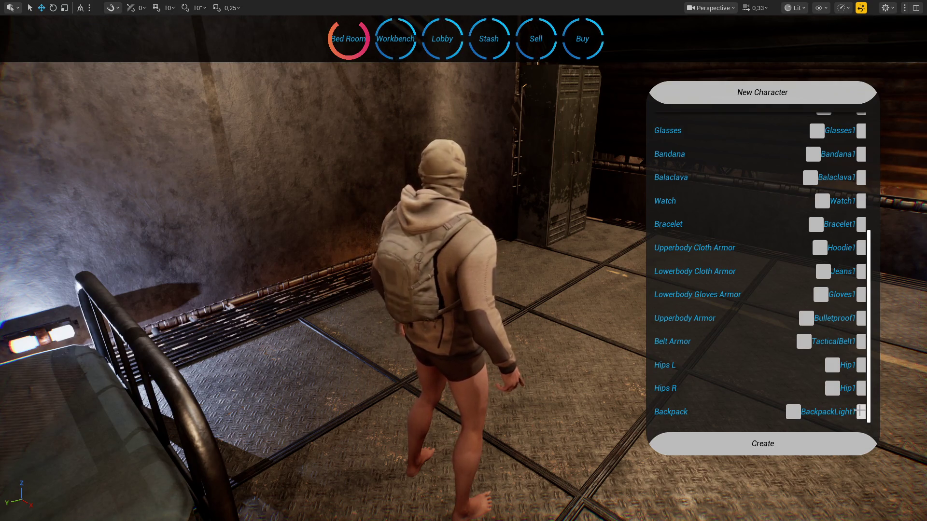
pyautogui.click(860, 411)
pyautogui.click(860, 411)
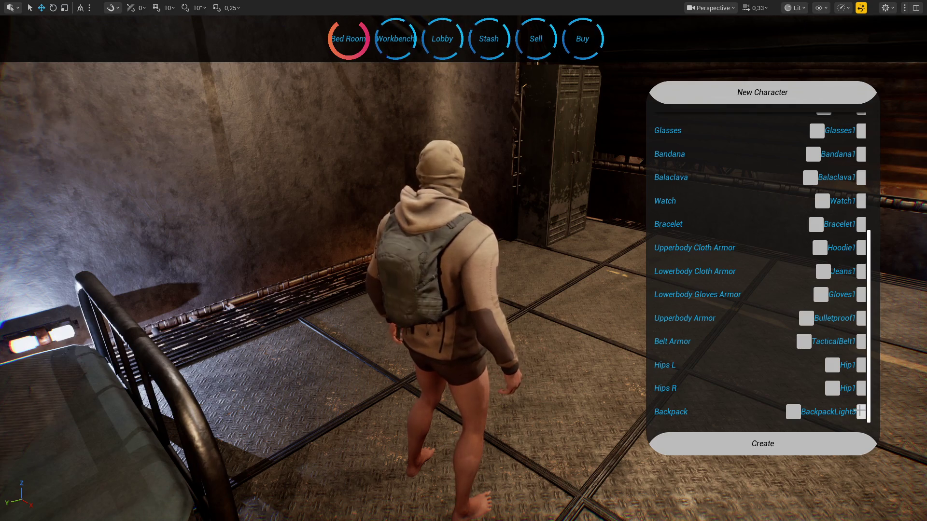
pyautogui.click(860, 411)
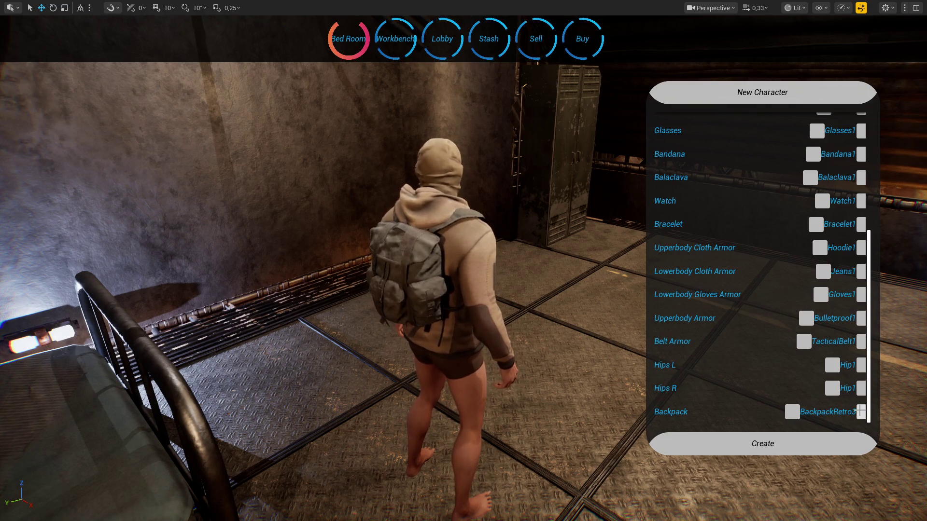
# Continue cycling backpacks past grey camo Backpack5 and the red-axe pack to BackpackRetro1.
pyautogui.click(860, 411)
pyautogui.click(860, 411)
pyautogui.click(860, 411)
pyautogui.click(860, 411)
pyautogui.click(860, 411)
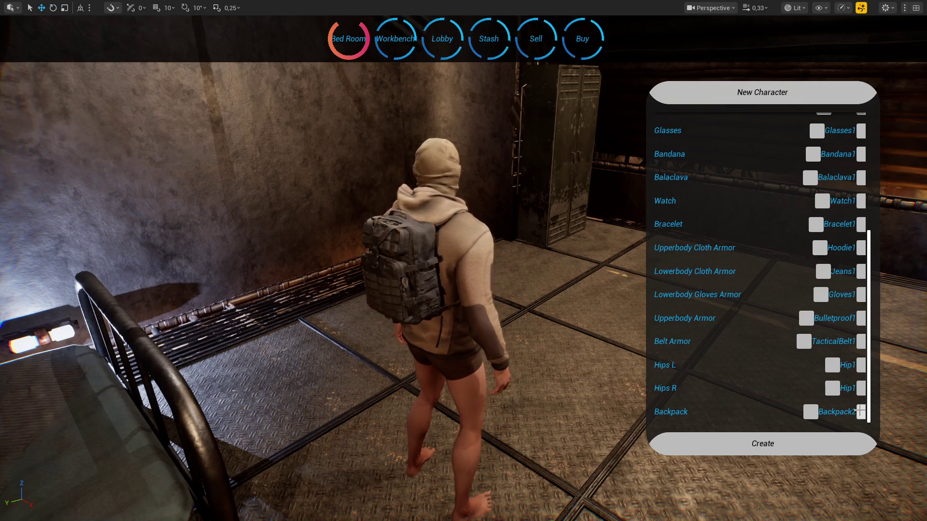
pyautogui.click(860, 411)
pyautogui.click(860, 411)
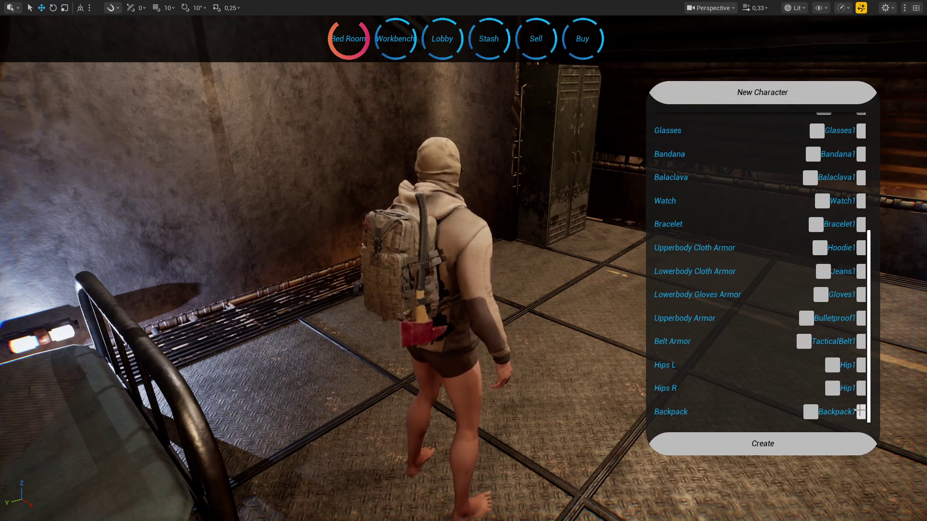
pyautogui.click(860, 411)
pyautogui.click(860, 412)
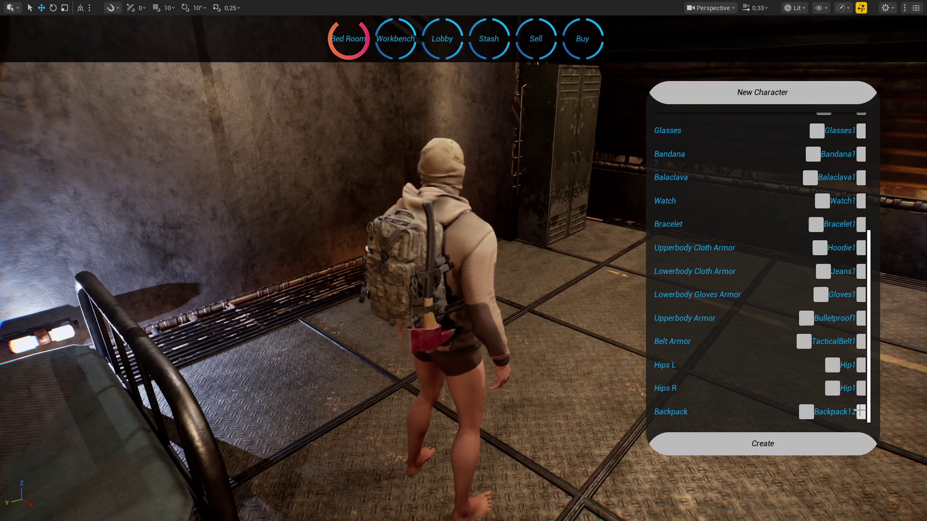
pyautogui.click(860, 411)
pyautogui.click(860, 411)
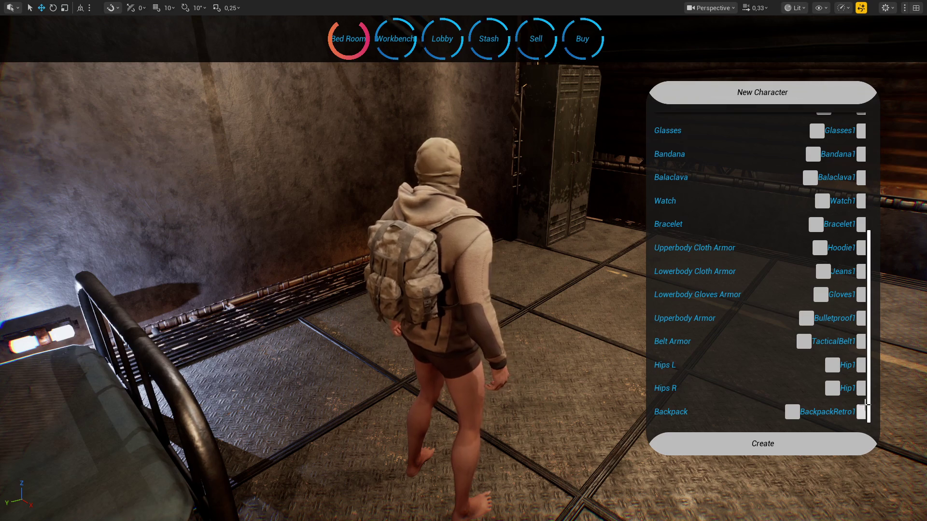
pyautogui.moveTo(552, 310); pyautogui.dragTo(348, 312)
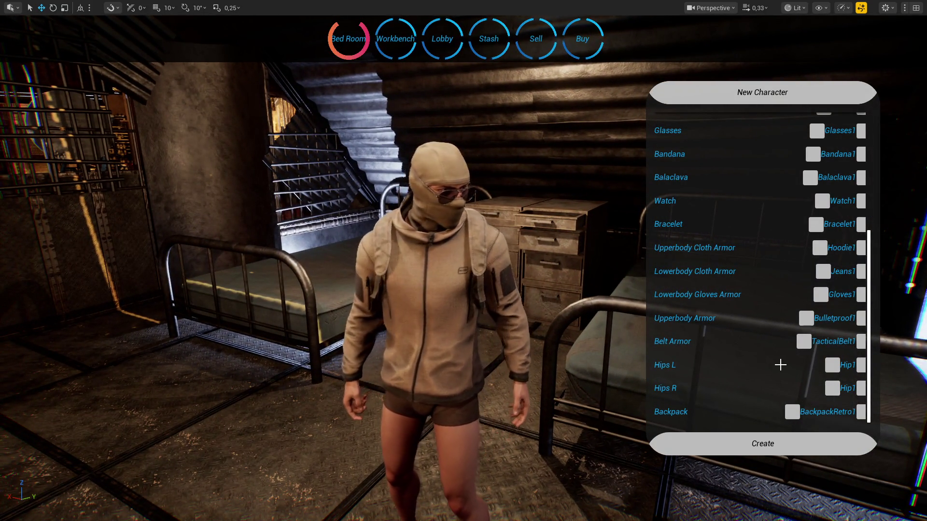
# Cycle the upper-body garment through Hoodie3, Jacket3, JacketGorka and JacketHood variants to JacketM65_4.
pyautogui.click(858, 251)
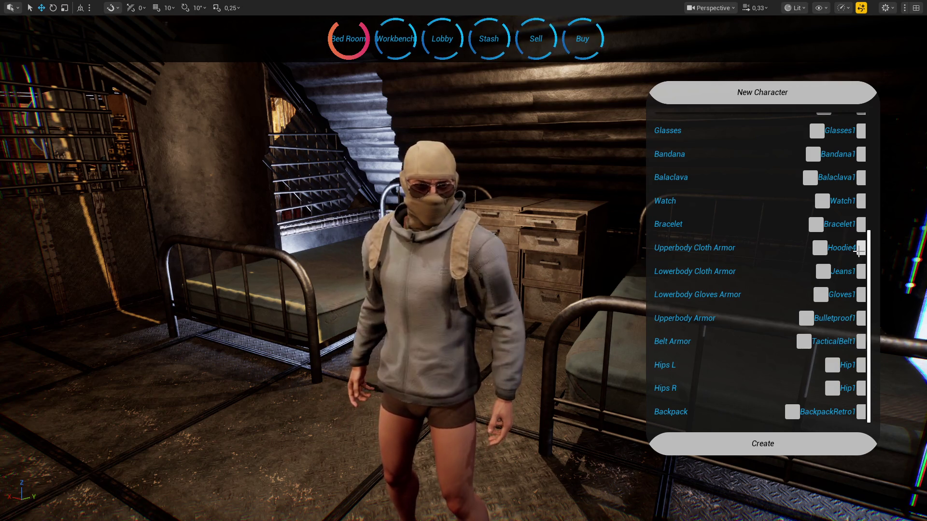
pyautogui.click(858, 250)
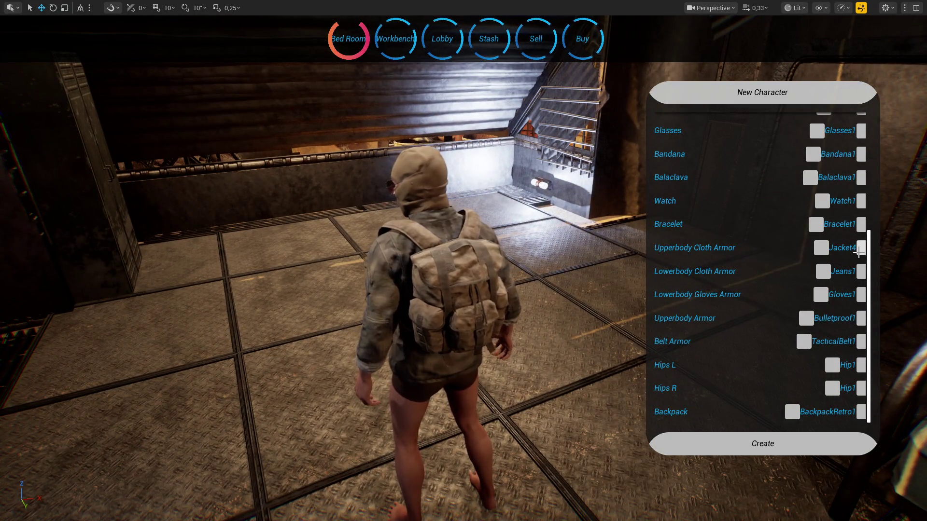
pyautogui.click(859, 250)
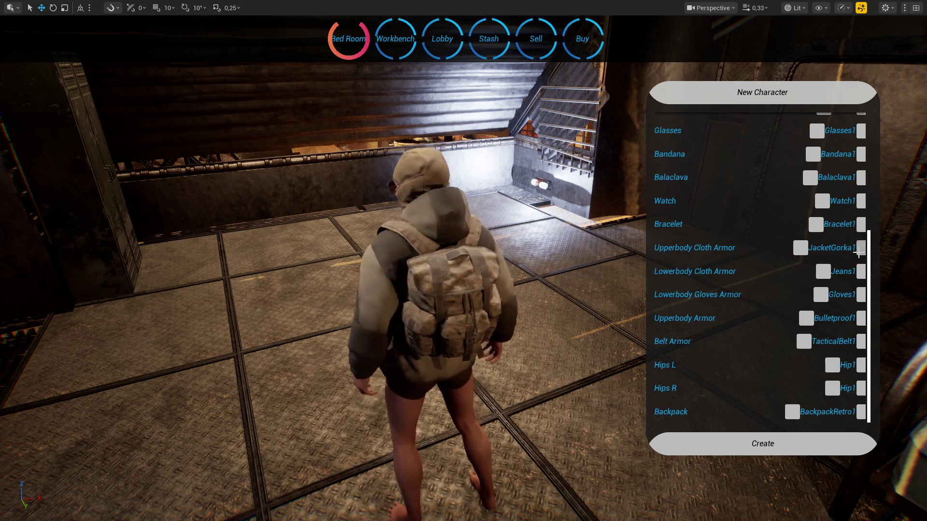
pyautogui.click(858, 251)
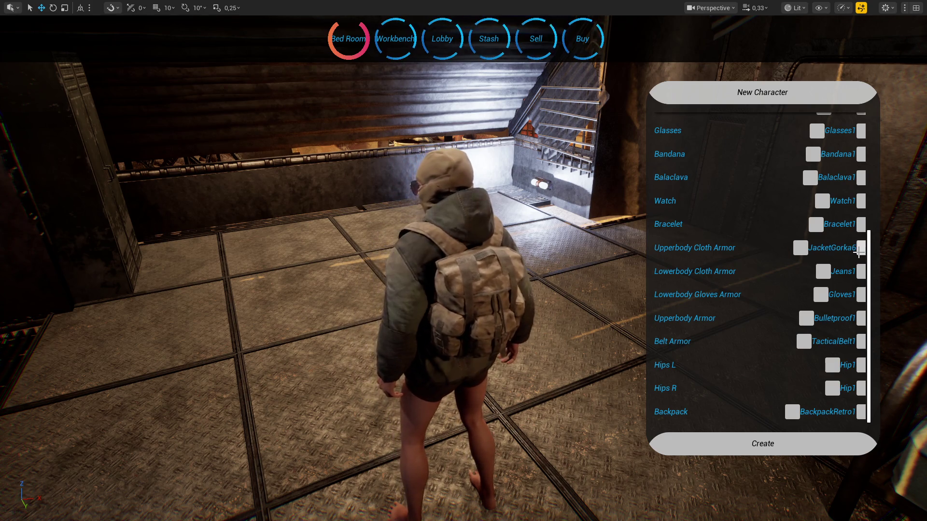
pyautogui.click(858, 252)
pyautogui.click(859, 251)
pyautogui.click(859, 252)
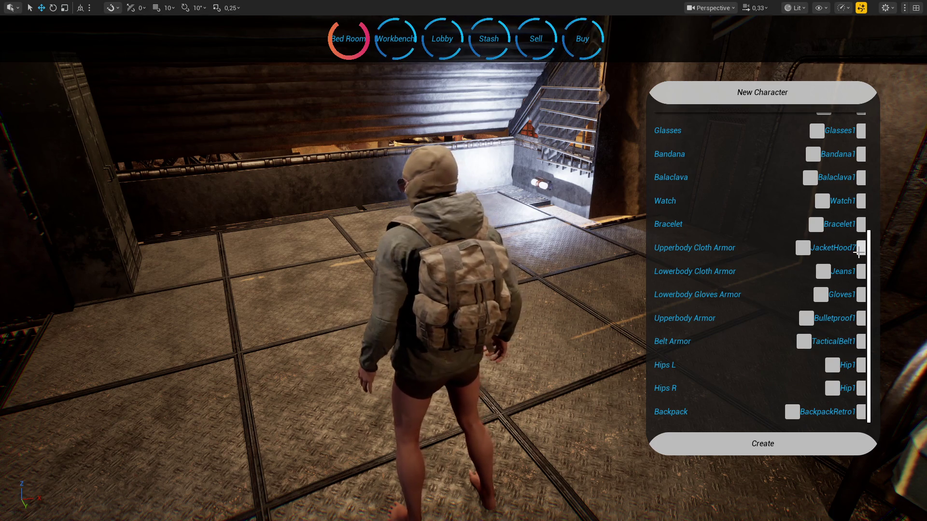
pyautogui.click(858, 252)
pyautogui.click(859, 251)
pyautogui.click(859, 251)
pyautogui.click(858, 251)
pyautogui.click(859, 251)
pyautogui.click(859, 252)
pyautogui.click(858, 252)
pyautogui.click(859, 252)
pyautogui.click(858, 251)
pyautogui.click(858, 252)
pyautogui.click(859, 252)
pyautogui.click(858, 252)
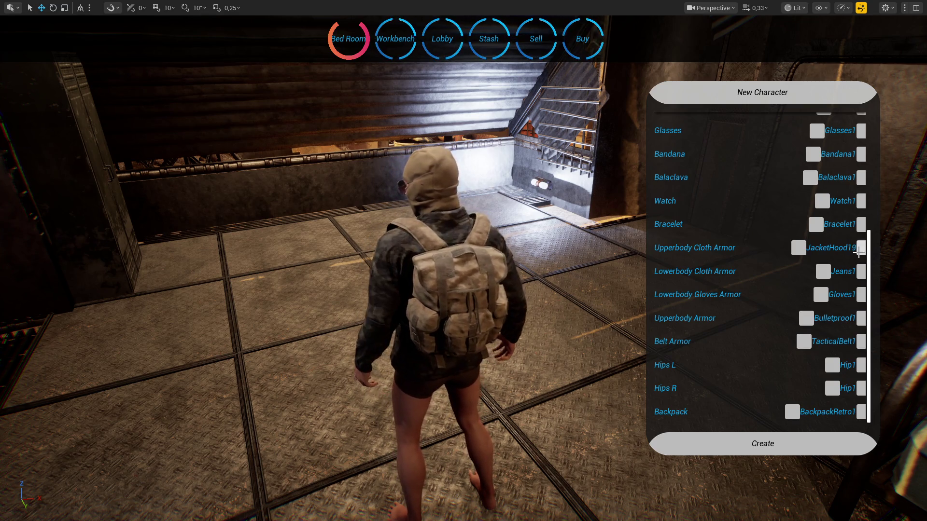
pyautogui.click(858, 251)
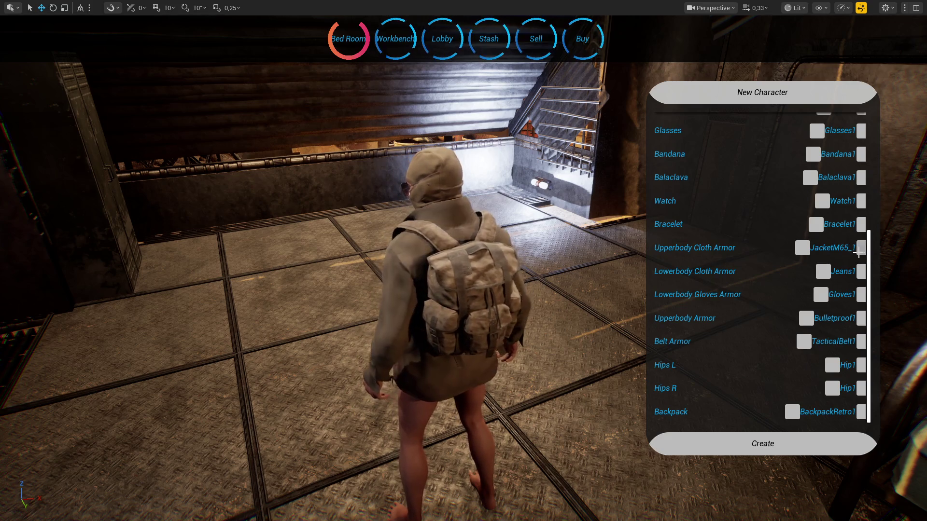
pyautogui.click(858, 251)
pyautogui.click(858, 252)
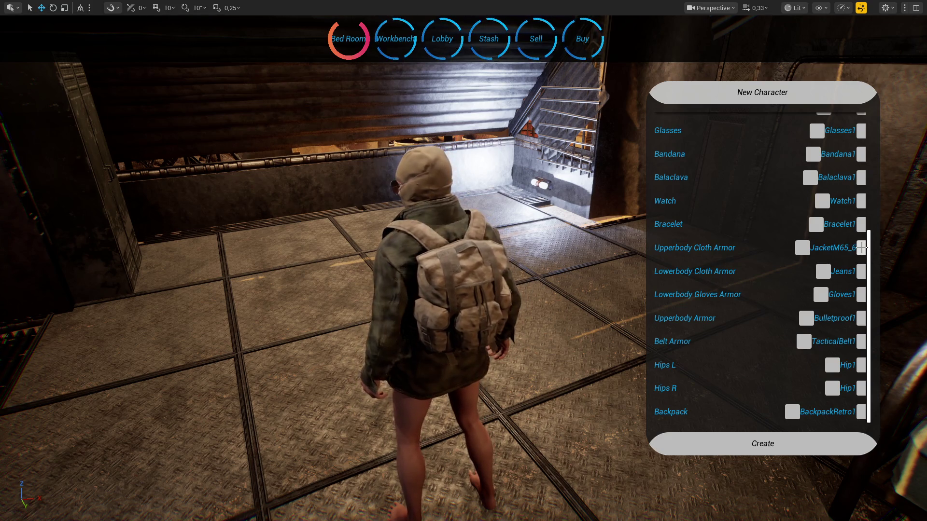
# Step the top through ShirtCombat3, ShirtHawaii1, rolled-up shirts, Sweatshirt2, TShirt1 and Vest3, settling on Vest2.
pyautogui.click(859, 249)
pyautogui.click(862, 248)
pyautogui.click(862, 248)
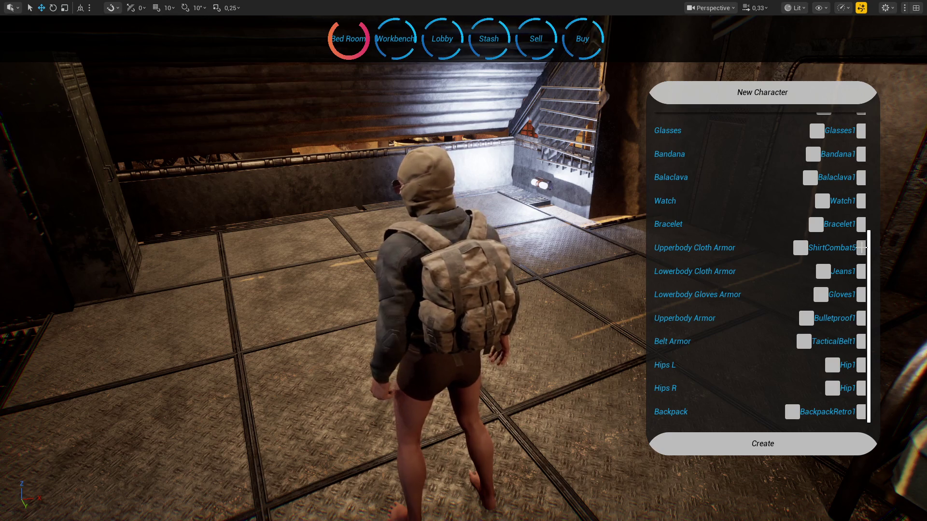
pyautogui.click(862, 247)
pyautogui.click(862, 247)
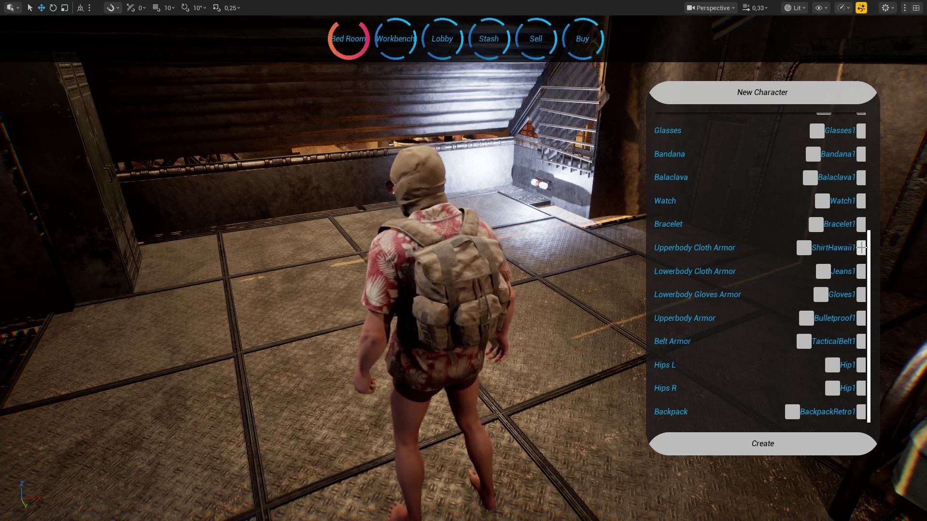
pyautogui.click(861, 247)
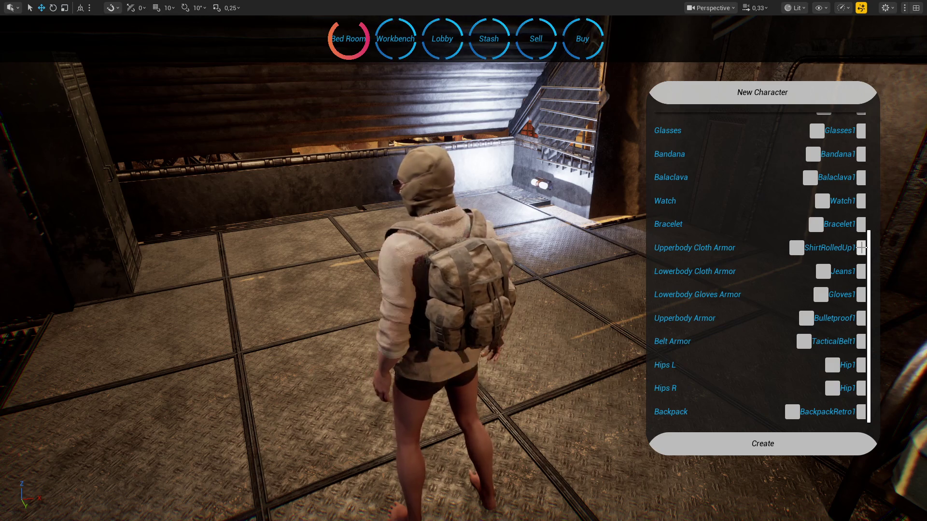
pyautogui.click(861, 248)
pyautogui.click(862, 248)
pyautogui.click(861, 248)
pyautogui.click(862, 247)
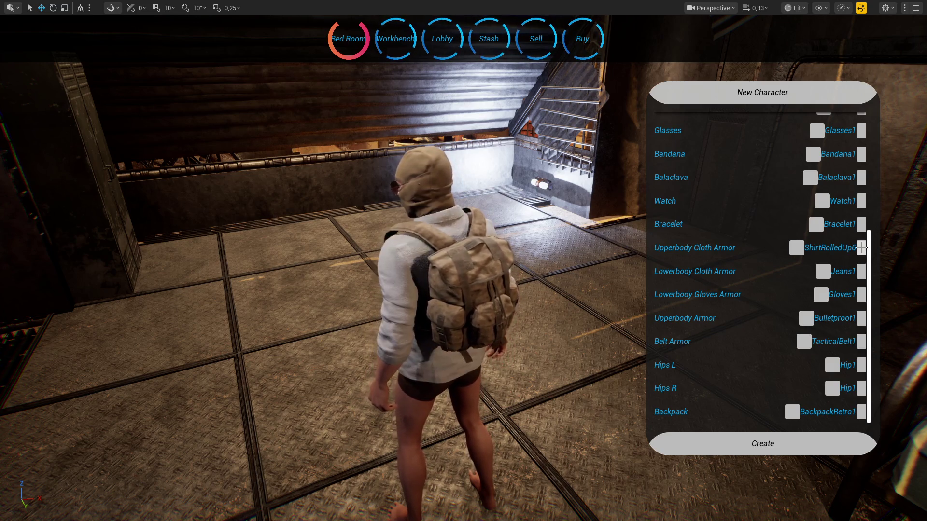
pyautogui.click(861, 248)
pyautogui.click(861, 247)
pyautogui.click(862, 248)
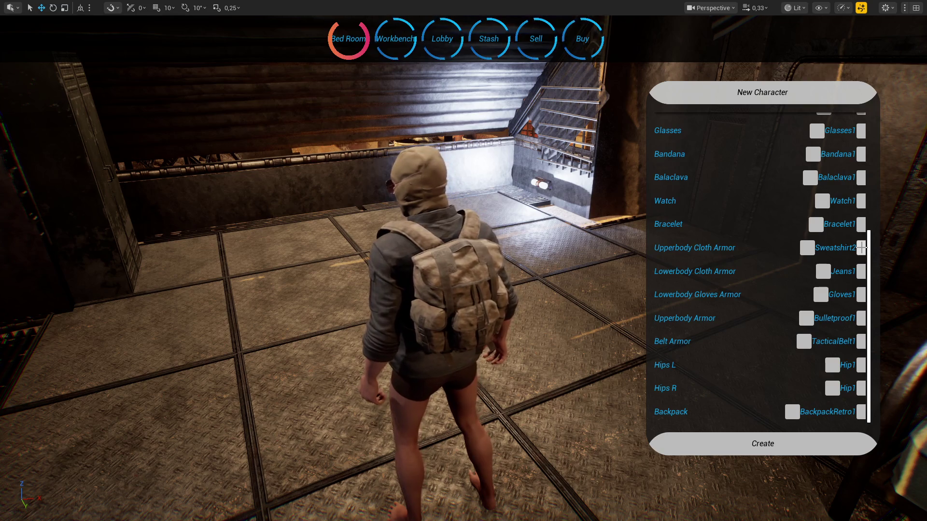
pyautogui.click(862, 247)
pyautogui.click(862, 248)
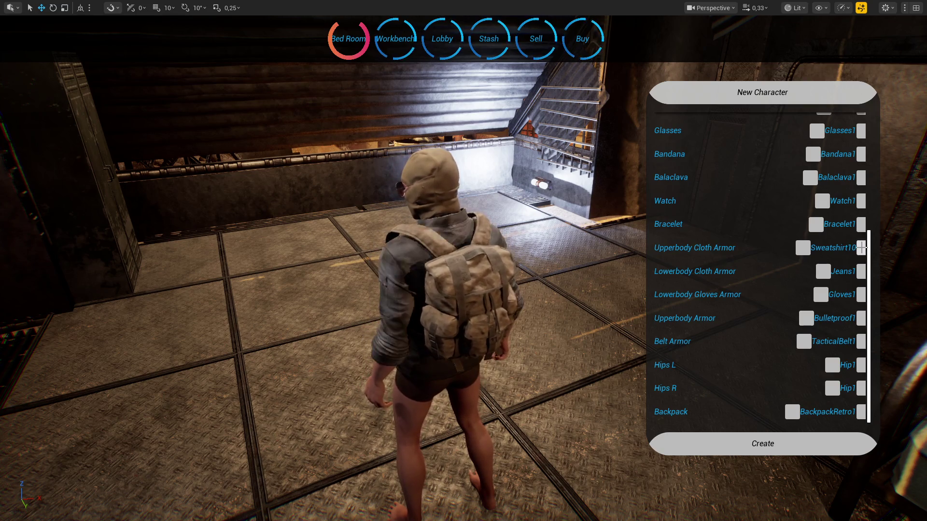
pyautogui.click(862, 248)
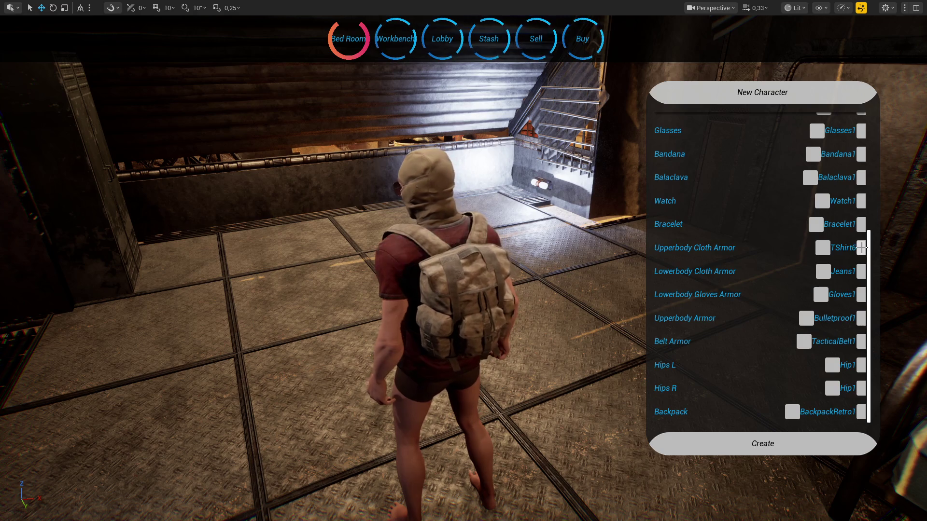
pyautogui.click(862, 248)
pyautogui.click(862, 247)
pyautogui.click(829, 248)
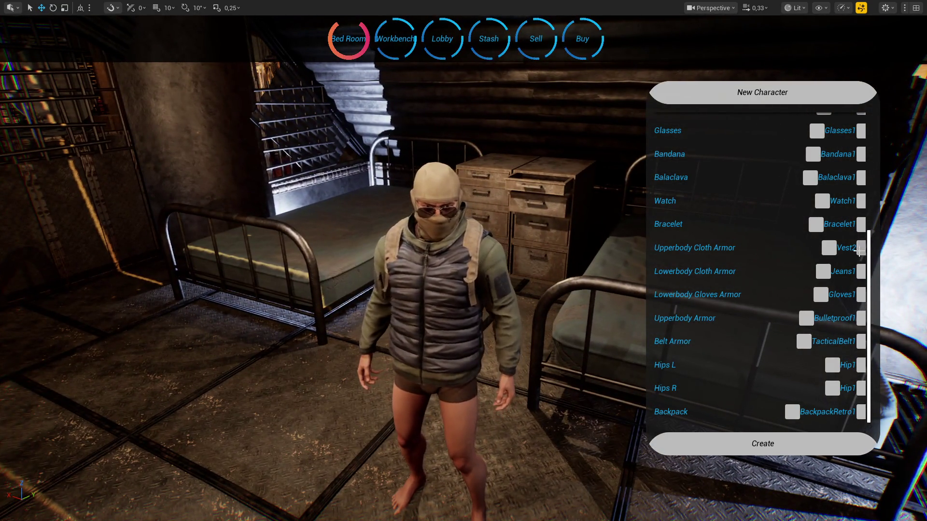
pyautogui.click(861, 247)
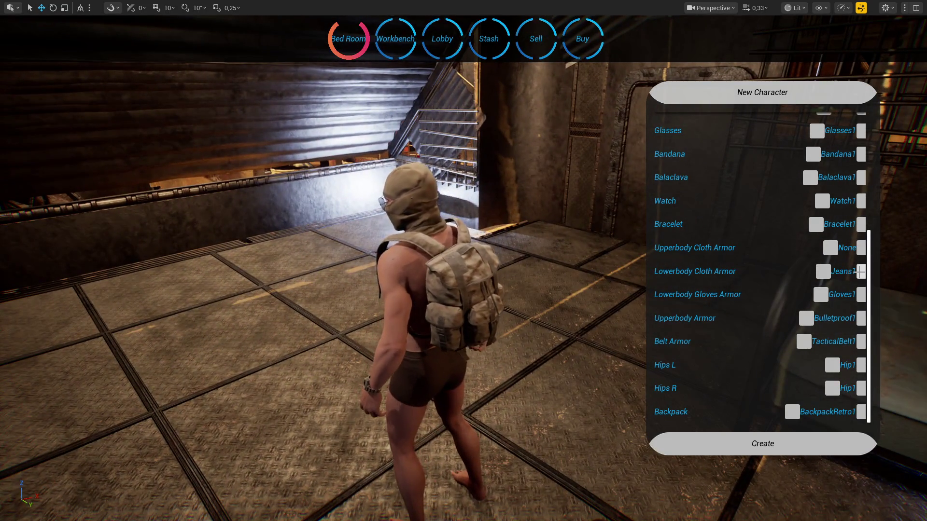
pyautogui.click(861, 248)
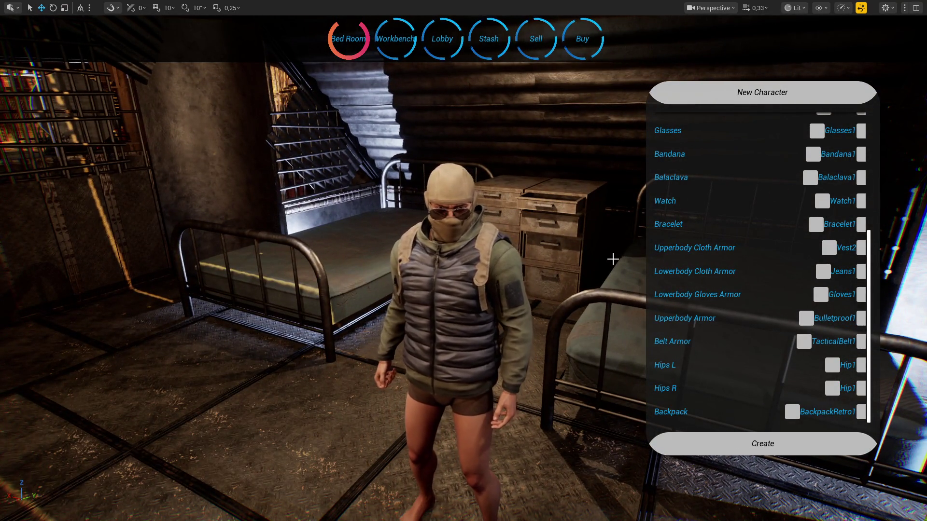
pyautogui.press('super')
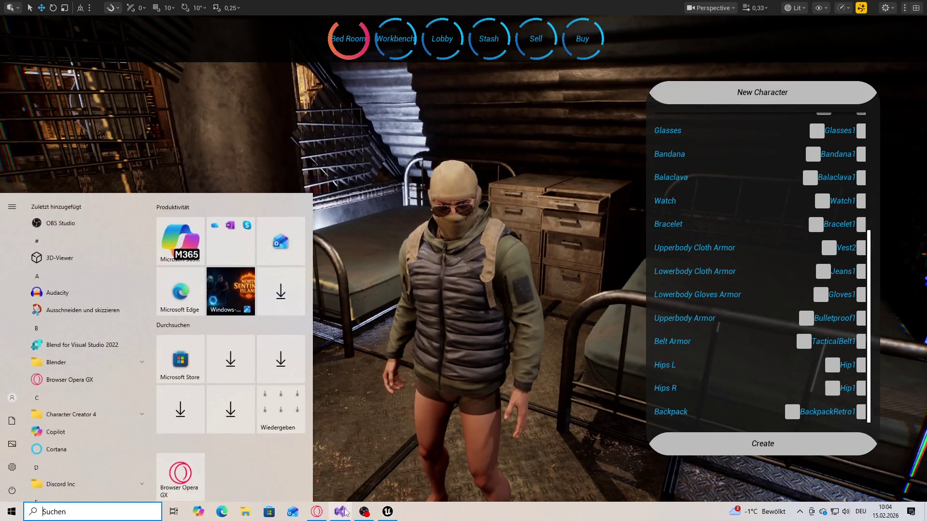
# Open CPP_DT_STRUCT.h from Solution Explorer in Visual Studio.
pyautogui.hotkey('alt', 'Tab')
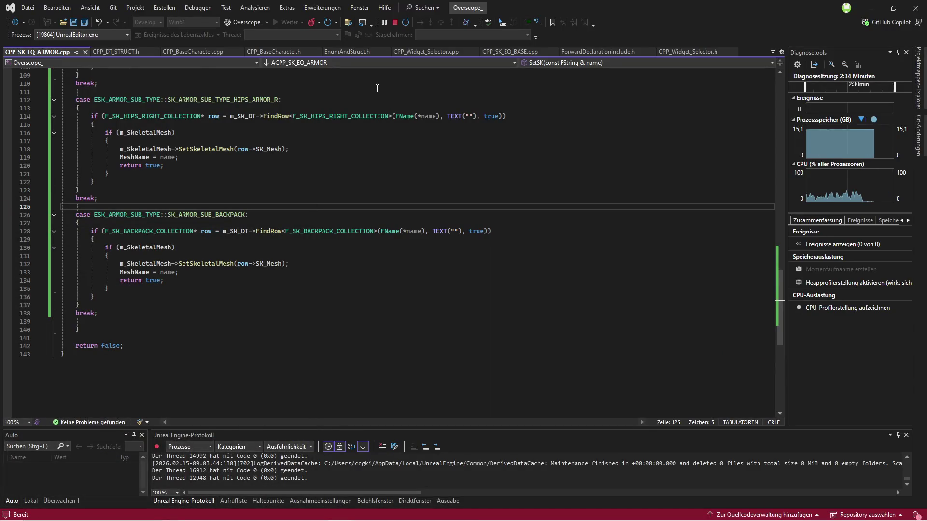
pyautogui.click(90, 8)
pyautogui.click(103, 53)
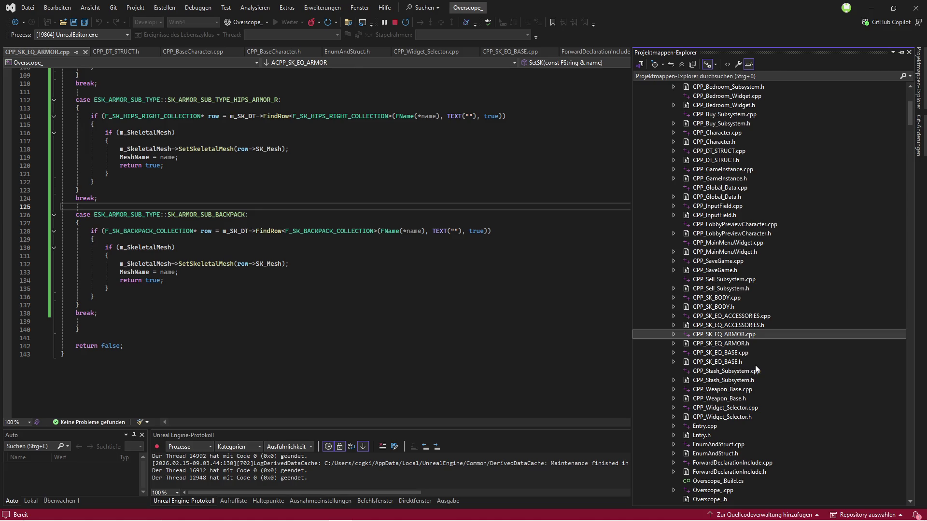
pyautogui.click(727, 162)
pyautogui.doubleClick(726, 162)
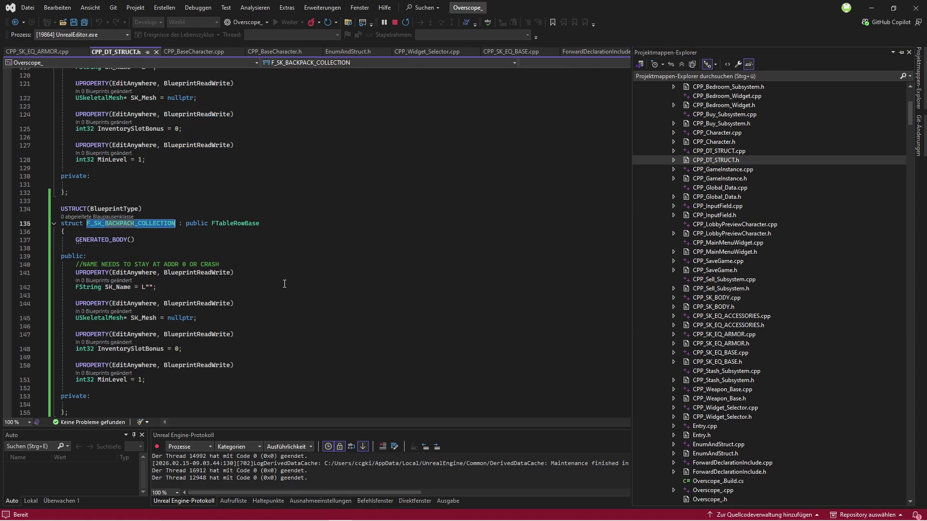
# Append ', can not equip backpack' to the bomber and vest comments, then return to Unreal.
pyautogui.hotkey('ctrl', 'f')
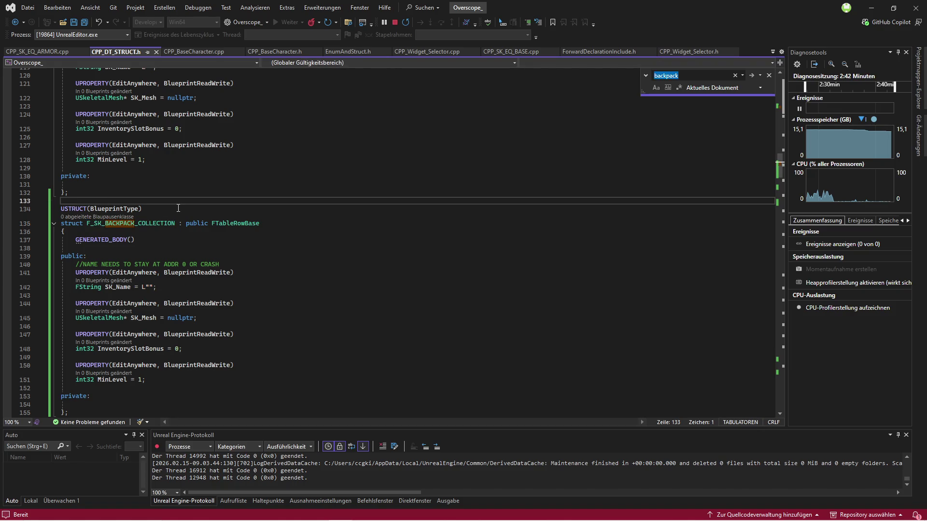
pyautogui.write('bomber')
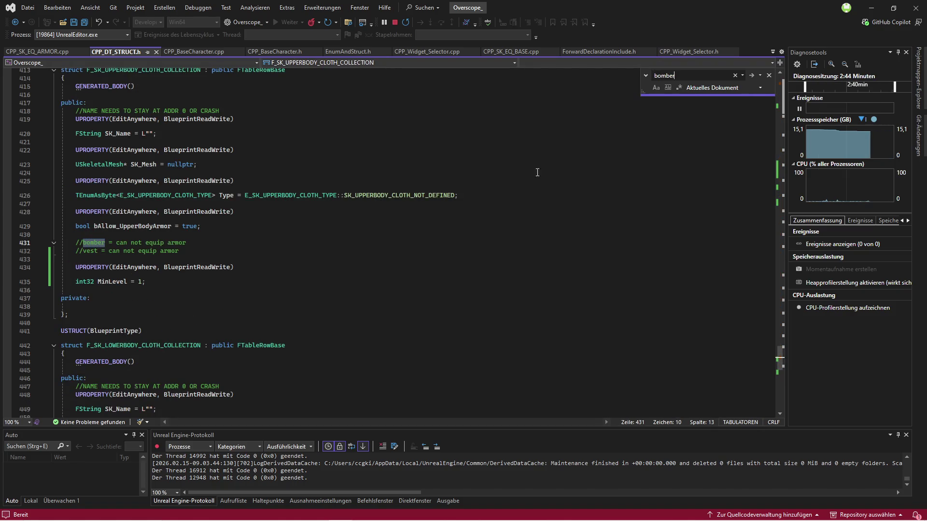
pyautogui.press('Escape')
pyautogui.click(225, 245)
pyautogui.write(', can not equ')
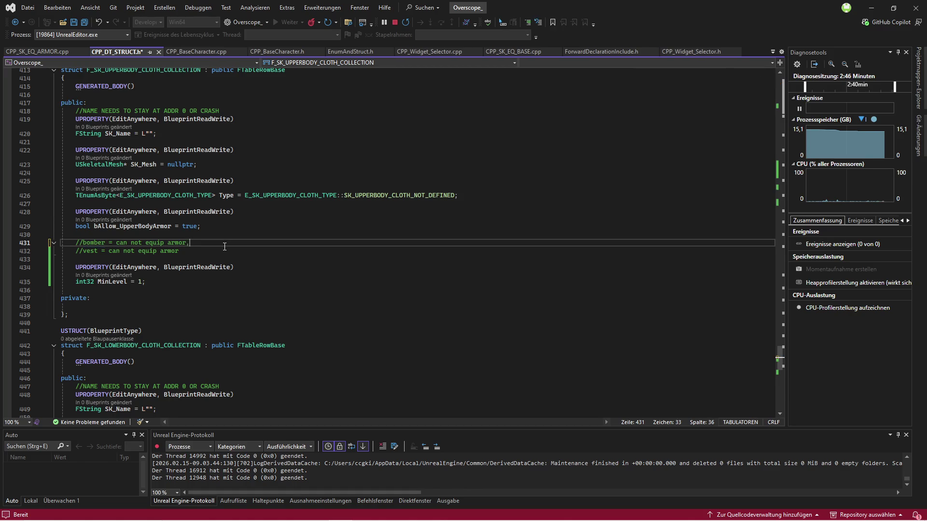
pyautogui.write('ip backpack')
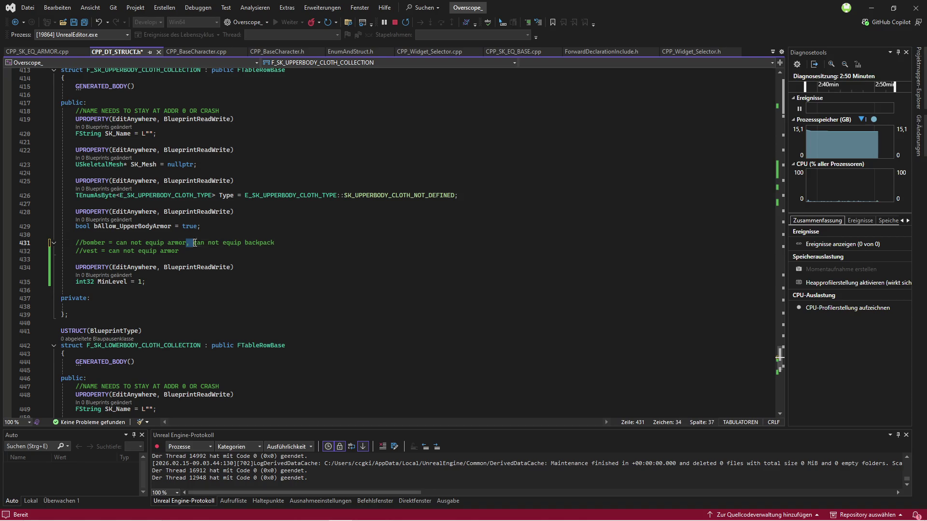
pyautogui.click(342, 251)
pyautogui.press('Tab')
pyautogui.press('Down')
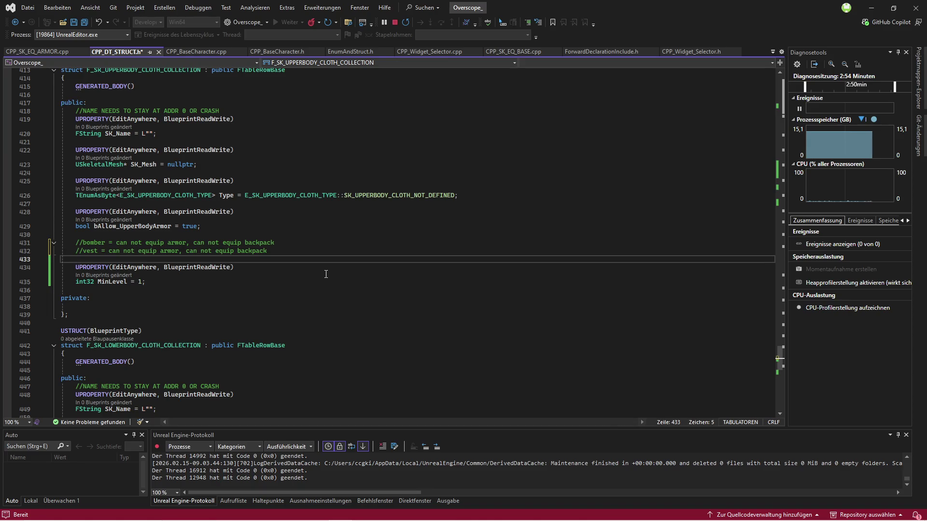
pyautogui.click(387, 512)
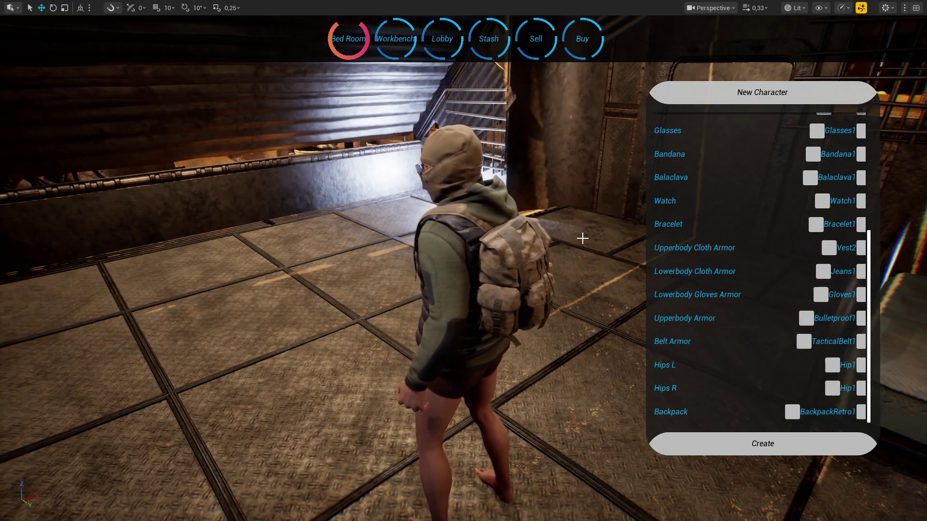
# Switch the Upperbody Cloth Armor to Vest3, then to None.
pyautogui.click(862, 248)
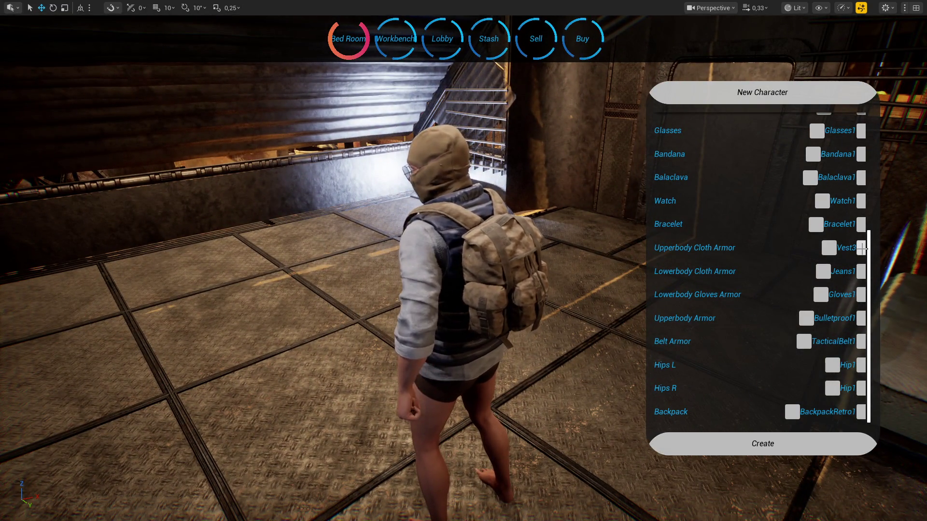
pyautogui.click(862, 248)
pyautogui.click(828, 248)
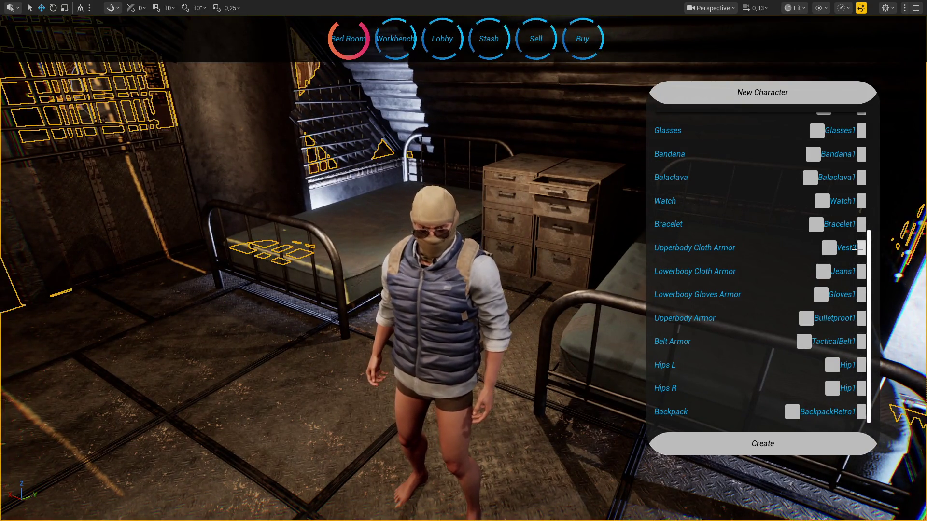
pyautogui.click(861, 248)
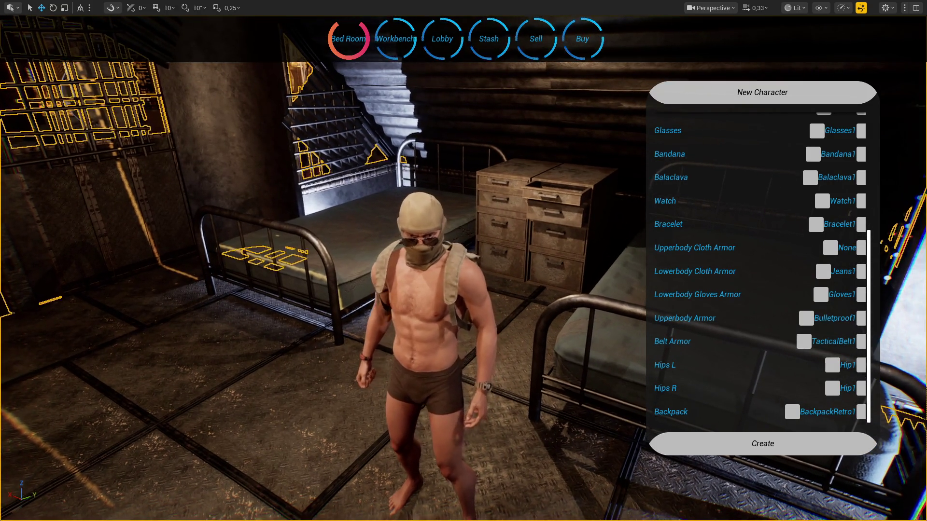
# Cycle through Bomber1, Hoodie1, Bomber2, Hoodie2 and Jacket2, ending on Jacket3.
pyautogui.click(862, 247)
pyautogui.click(862, 246)
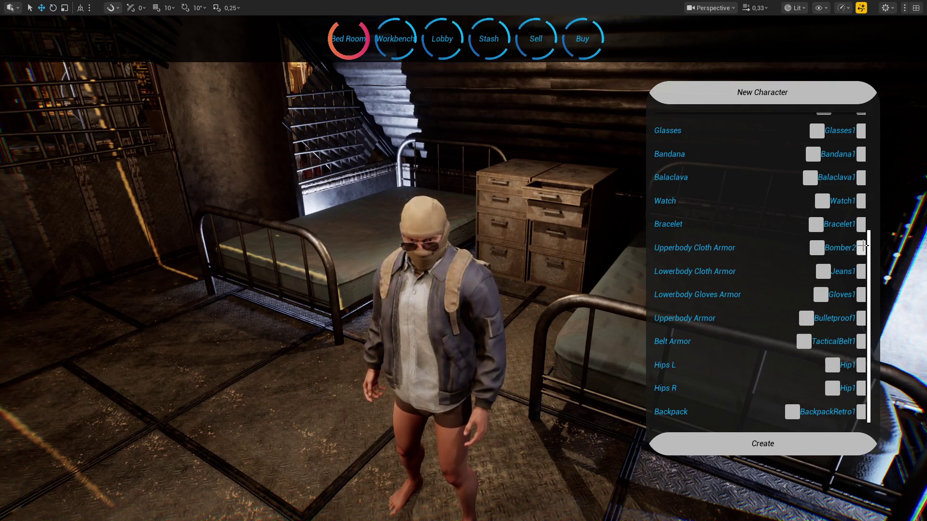
pyautogui.click(863, 246)
pyautogui.click(820, 247)
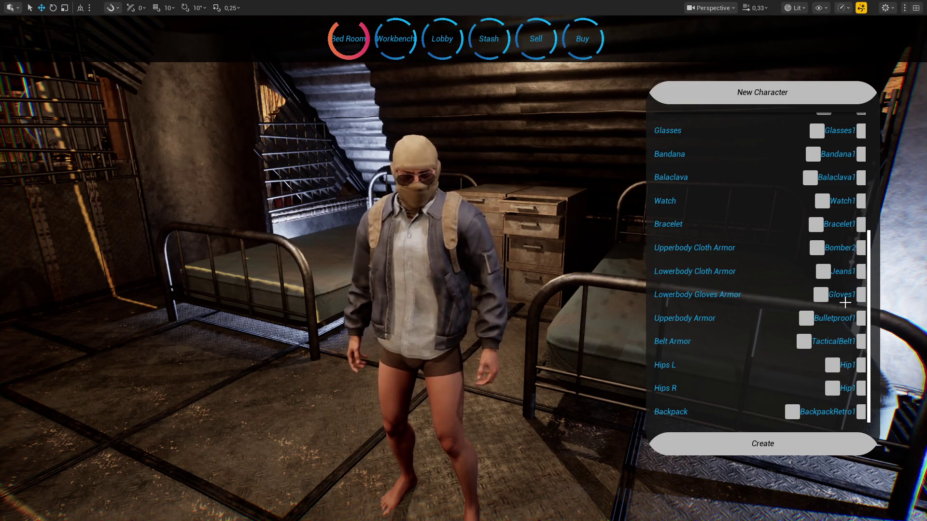
pyautogui.click(860, 249)
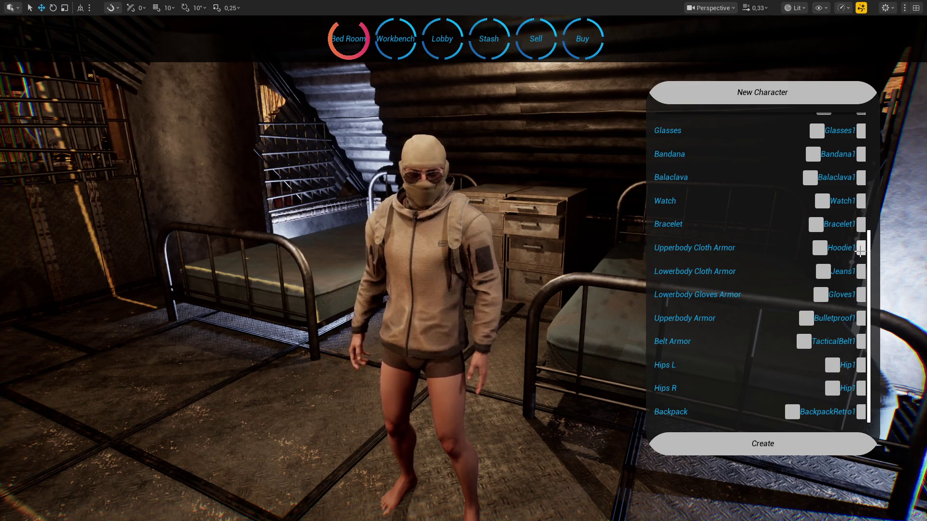
pyautogui.click(860, 249)
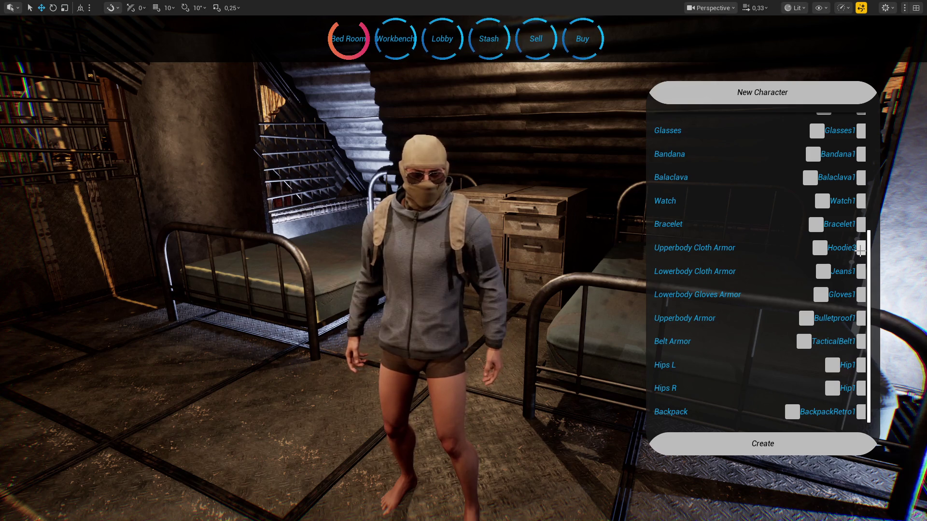
pyautogui.click(860, 249)
pyautogui.click(860, 249)
pyautogui.click(860, 249)
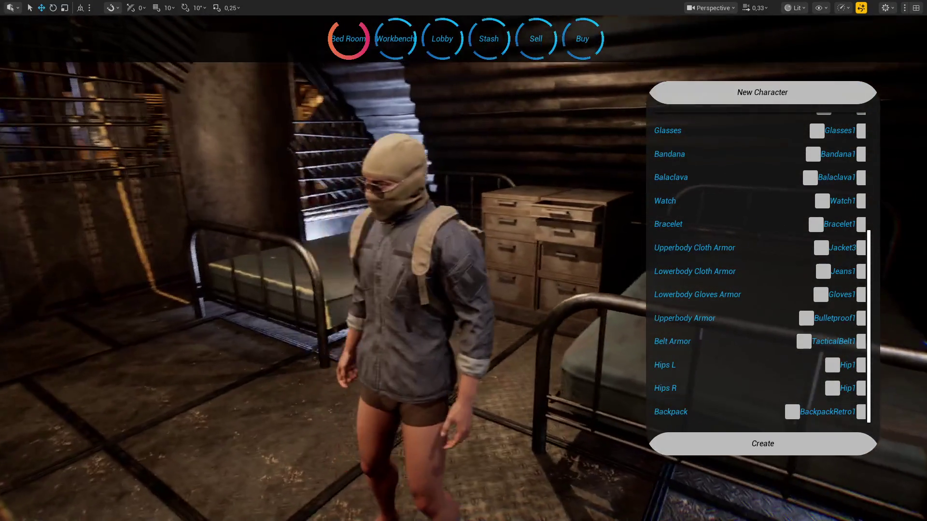
pyautogui.press('F11')
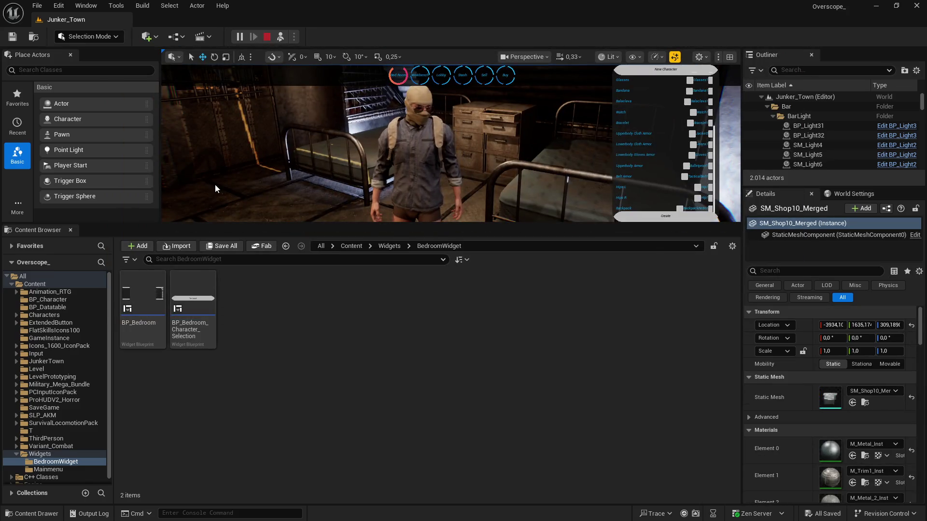
# Stop the play session and hide the selection outlines with G.
pyautogui.press('Escape')
pyautogui.rightClick(407, 186)
pyautogui.write('g')
pyautogui.press('Escape')
pyautogui.press('g')
# Save all project assets and enlarge the level viewport.
pyautogui.click(224, 251)
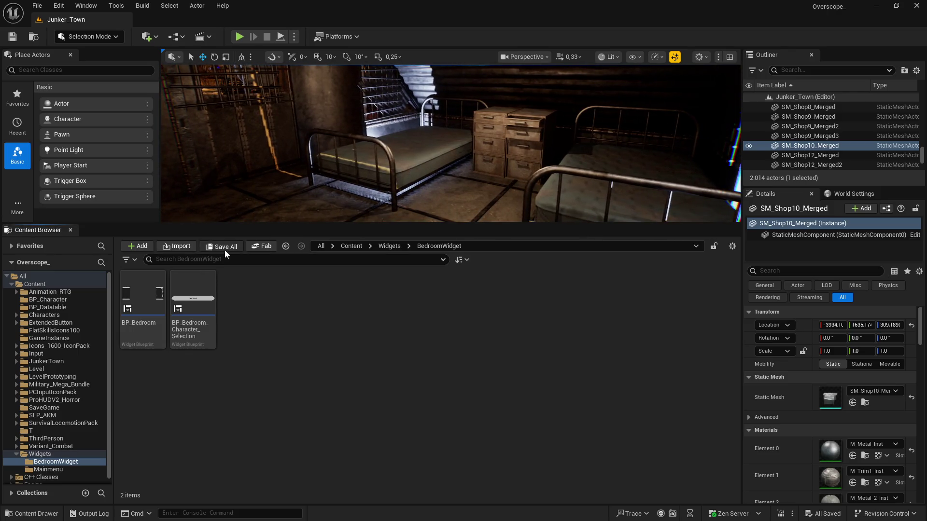
pyautogui.moveTo(244, 225); pyautogui.dragTo(244, 338)
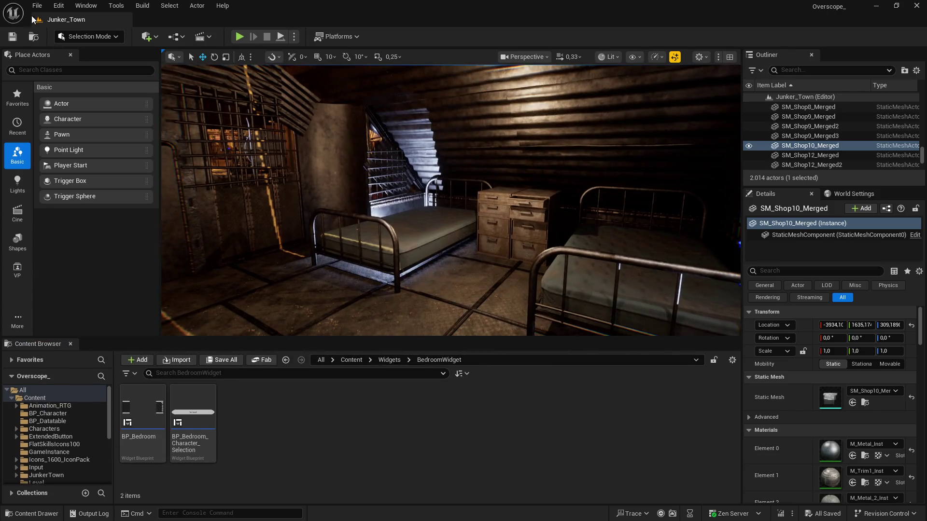
pyautogui.click(37, 7)
pyautogui.click(60, 237)
# Create folder 18 inside D:\backup_OVERSCOPE and save the project zip there.
pyautogui.scroll(-2, 53, 311)
pyautogui.click(48, 288)
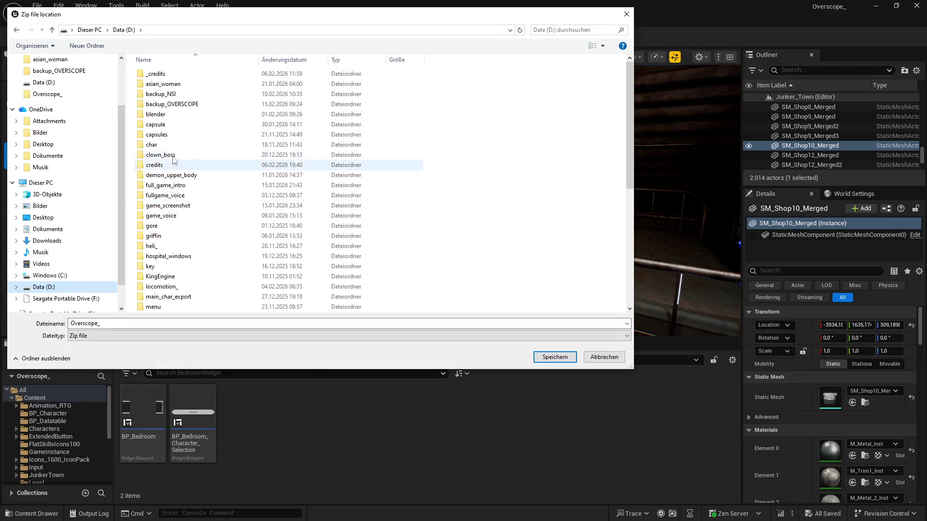
pyautogui.doubleClick(166, 106)
pyautogui.rightClick(192, 290)
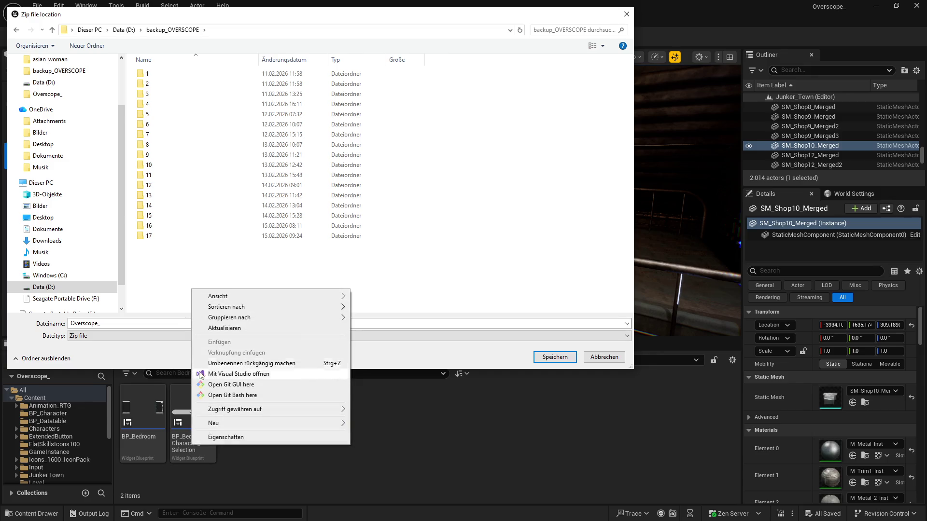
pyautogui.moveTo(224, 425)
pyautogui.click(367, 423)
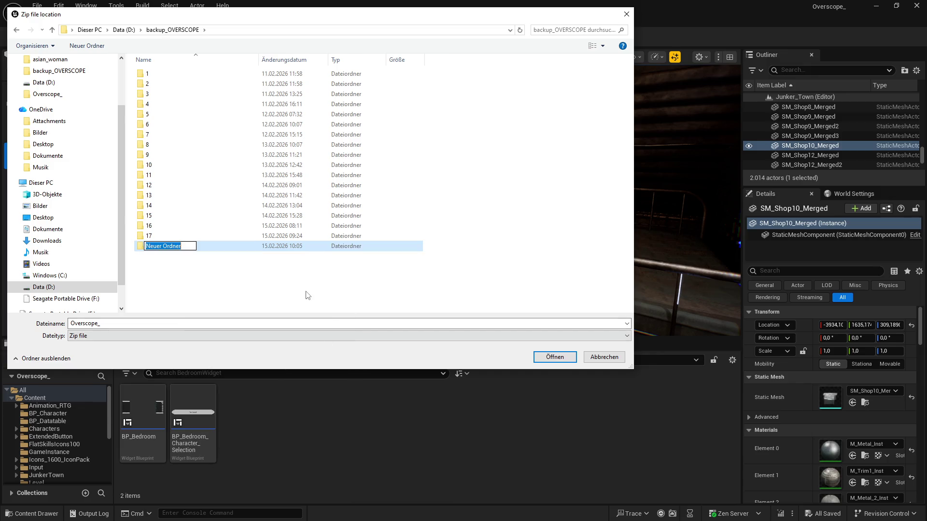
pyautogui.write('8')
pyautogui.press('Return')
pyautogui.doubleClick(159, 247)
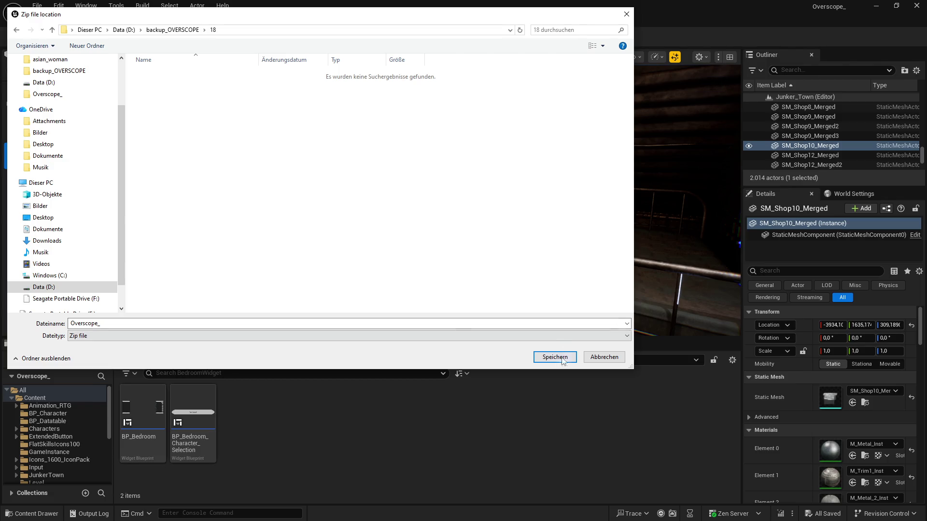
pyautogui.click(554, 356)
pyautogui.moveTo(501, 268); pyautogui.dragTo(500, 256)
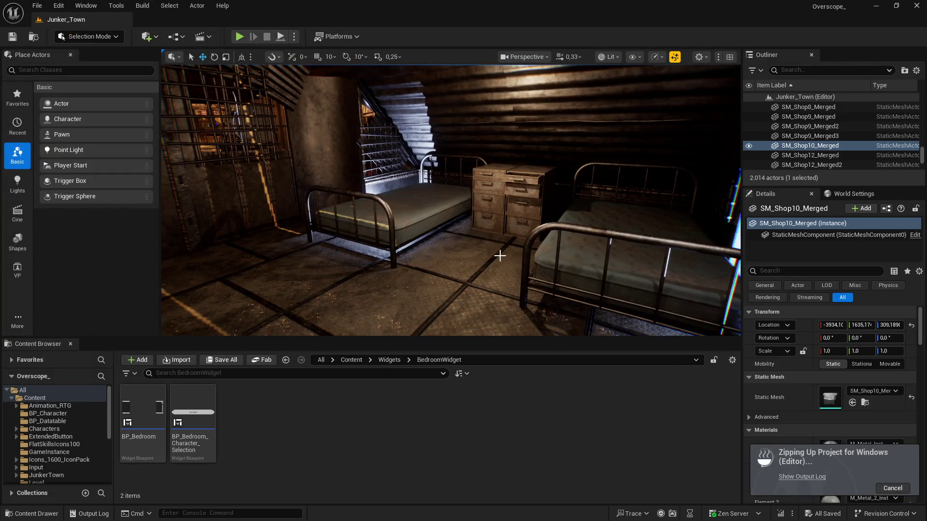
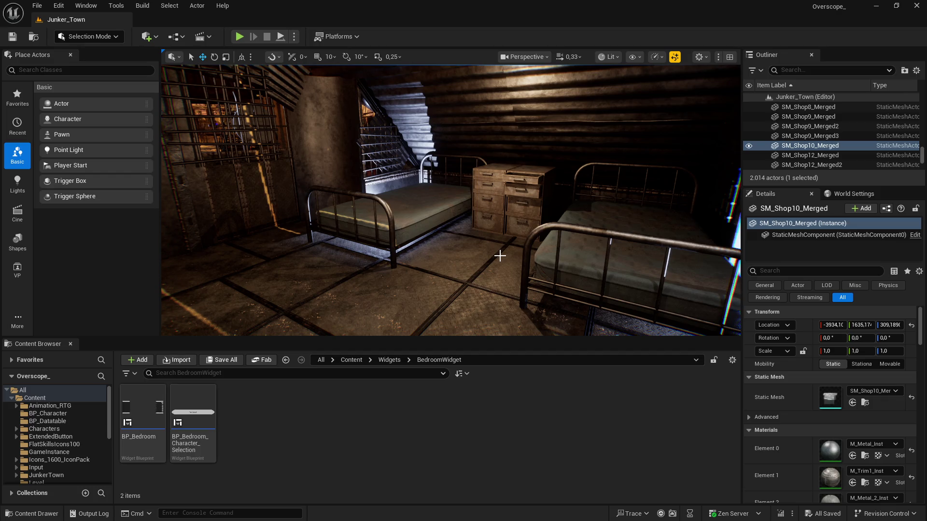
# Start playing the Junker_Town level in the editor with Alt+P and make the game view full screen.
pyautogui.press('Left')
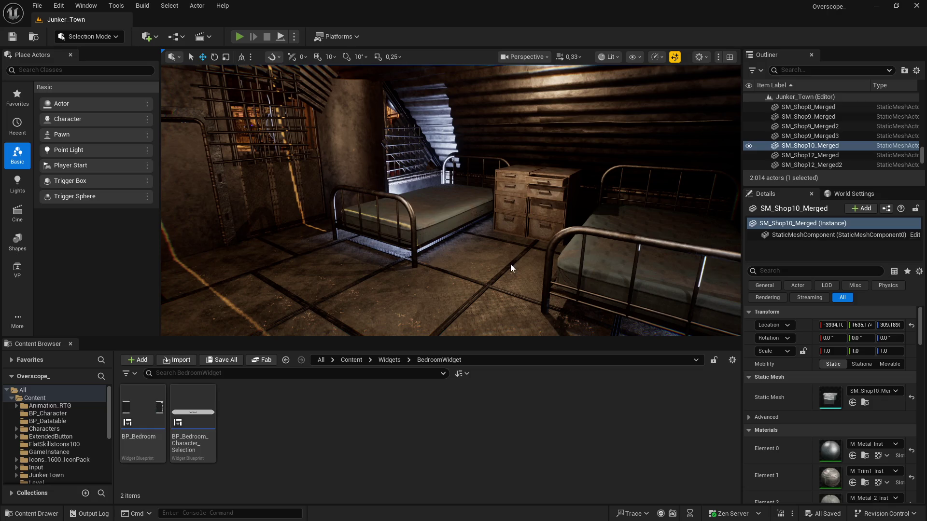
pyautogui.hotkey('alt', 'p')
pyautogui.press('F11')
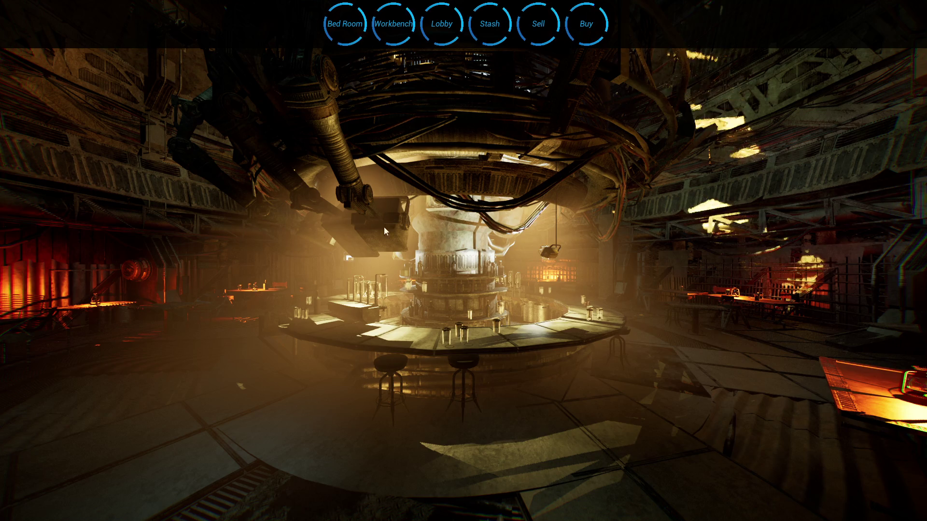
# Create a new character in the Bed Room and step its trousers through Jeans7–9 to PantsCargo1.
pyautogui.click(345, 24)
pyautogui.click(205, 436)
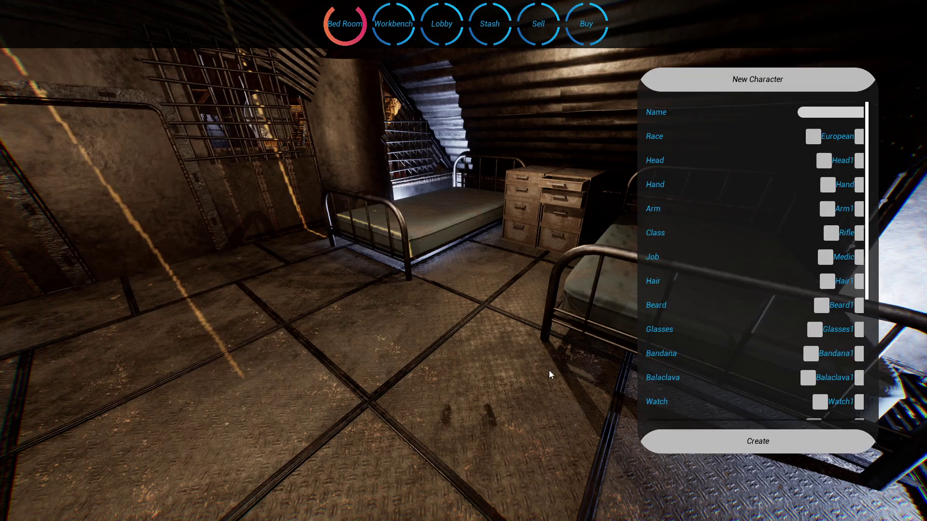
pyautogui.scroll(-5, 781, 391)
pyautogui.scroll(-2, 780, 389)
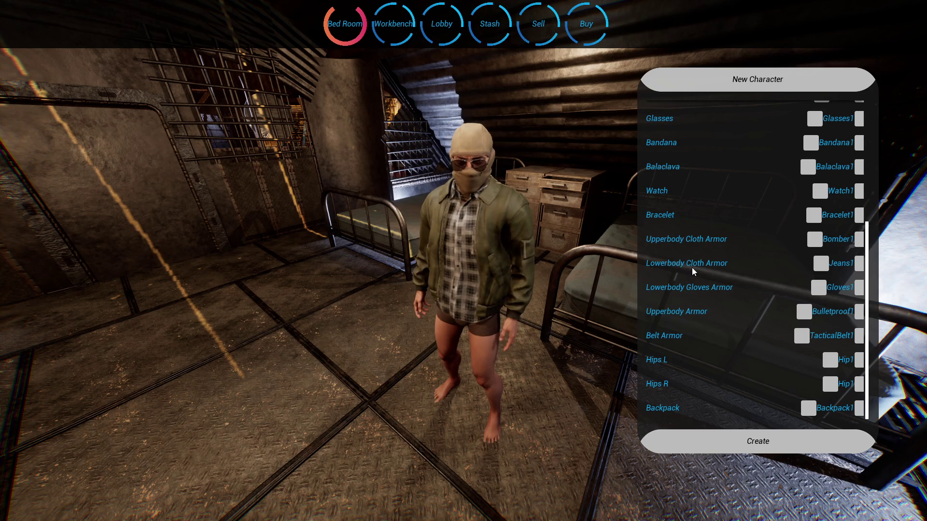
pyautogui.click(858, 265)
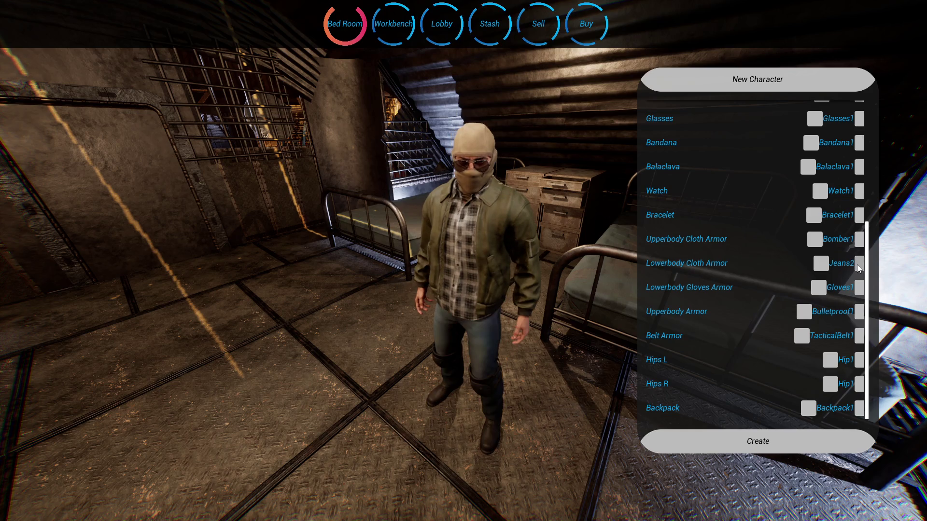
pyautogui.click(858, 267)
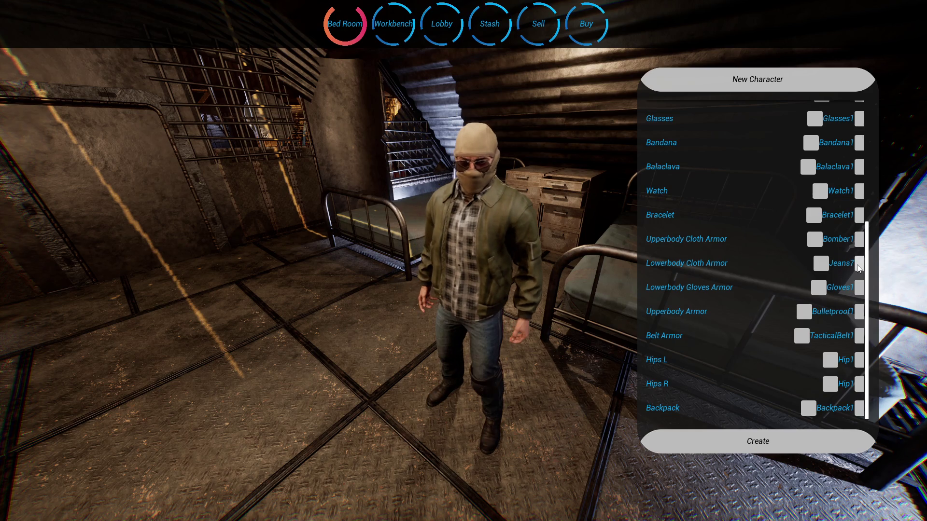
pyautogui.click(858, 267)
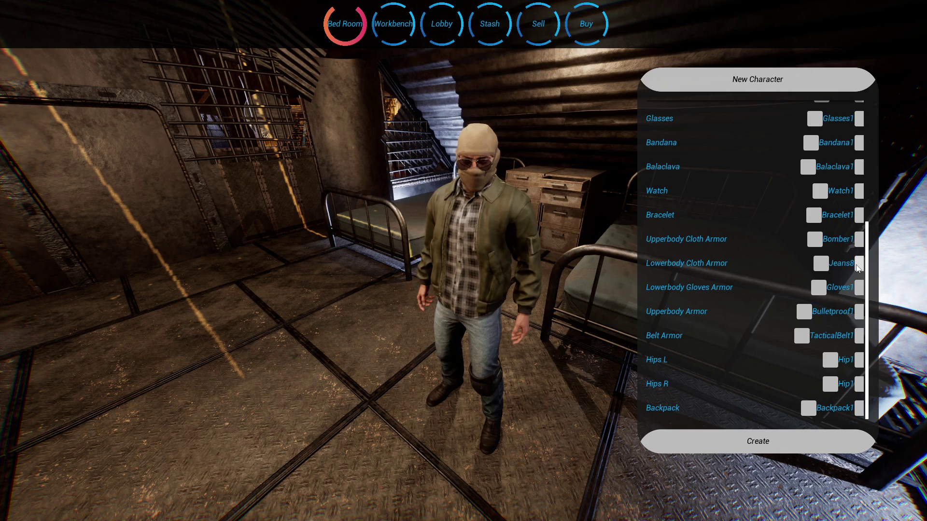
pyautogui.click(858, 267)
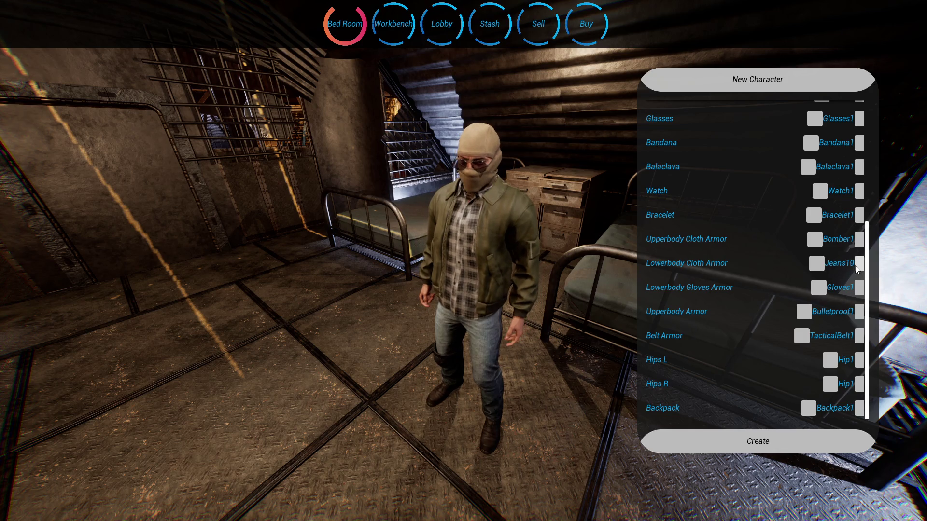
pyautogui.click(858, 267)
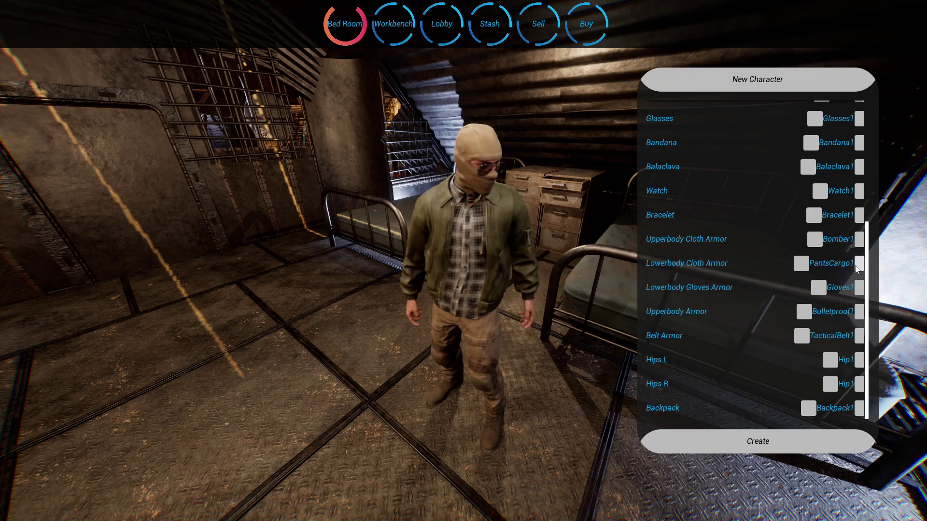
# Cycle the upper-body clothing through bombers, hoodies and jackets to JacketGorka2, then leave full screen.
pyautogui.click(859, 241)
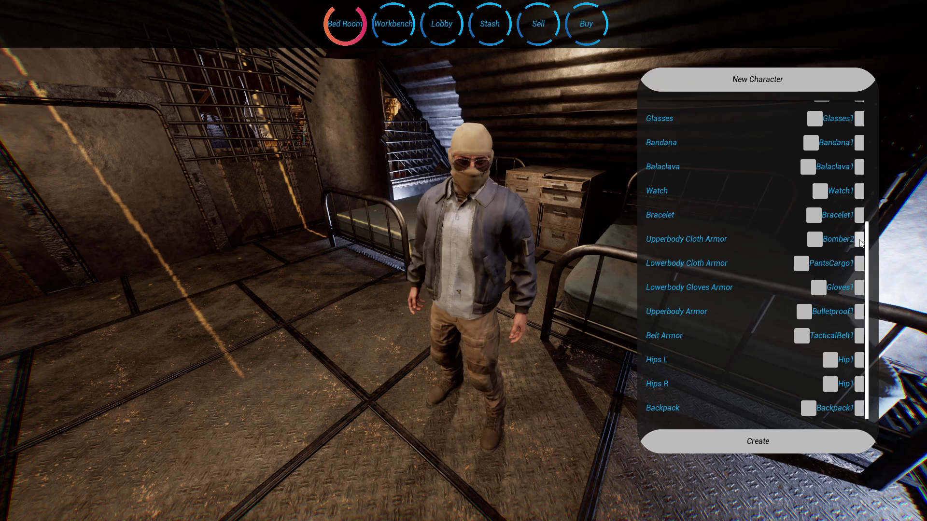
pyautogui.click(859, 241)
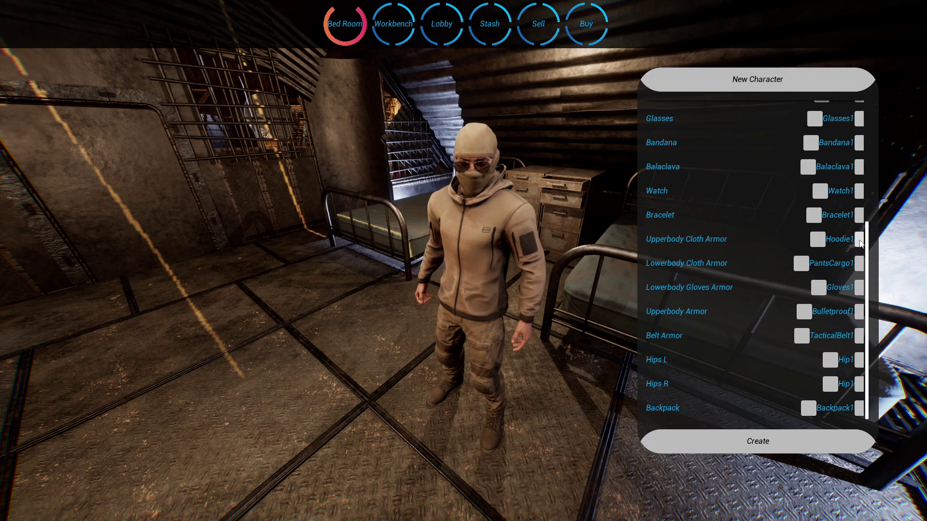
pyautogui.click(859, 241)
pyautogui.click(860, 241)
pyautogui.click(859, 241)
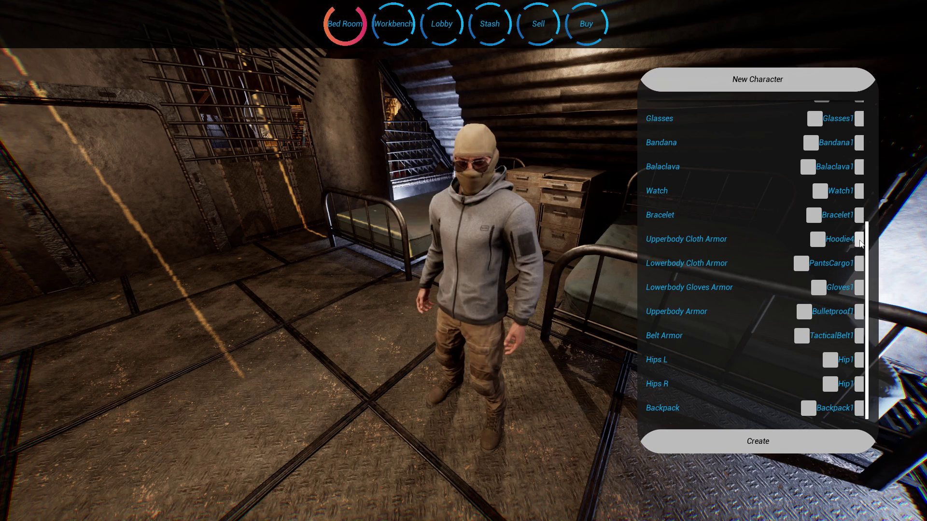
pyautogui.click(859, 241)
pyautogui.click(860, 241)
pyautogui.click(859, 242)
pyautogui.click(860, 241)
pyautogui.click(860, 242)
pyautogui.click(860, 241)
pyautogui.click(859, 241)
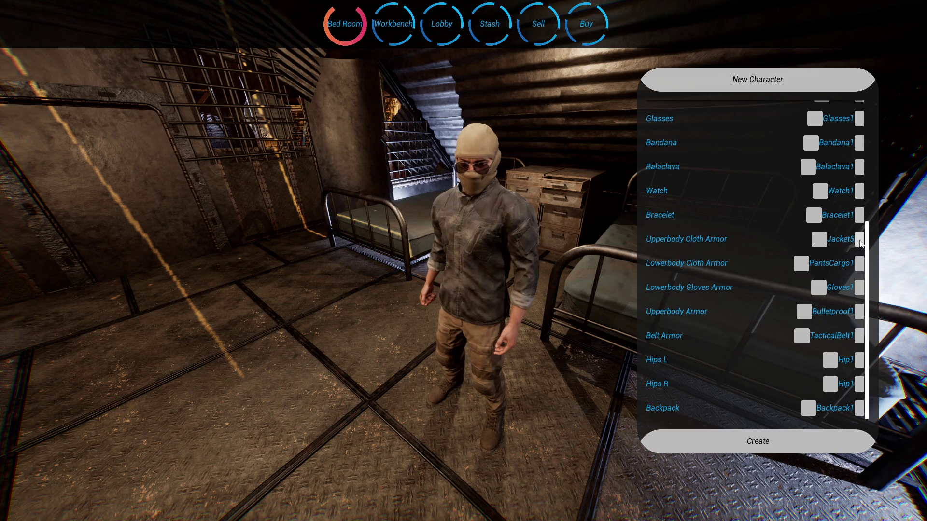
pyautogui.click(859, 242)
pyautogui.click(859, 241)
pyautogui.click(860, 241)
pyautogui.click(860, 242)
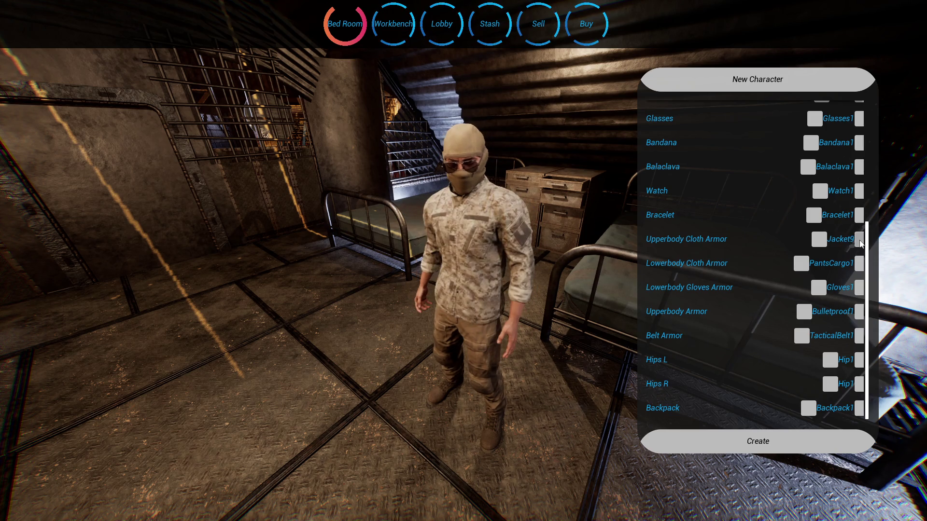
pyautogui.click(860, 241)
pyautogui.click(859, 241)
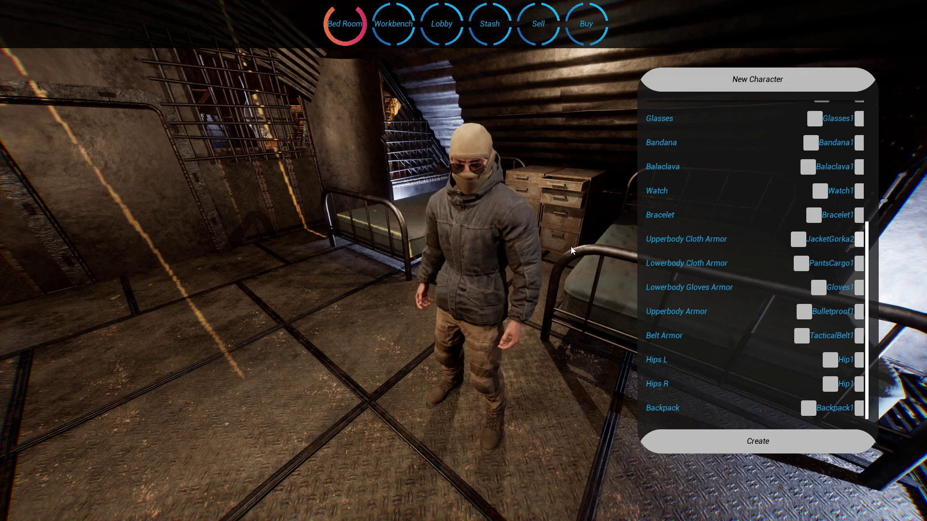
pyautogui.press('F11')
pyautogui.click(430, 108)
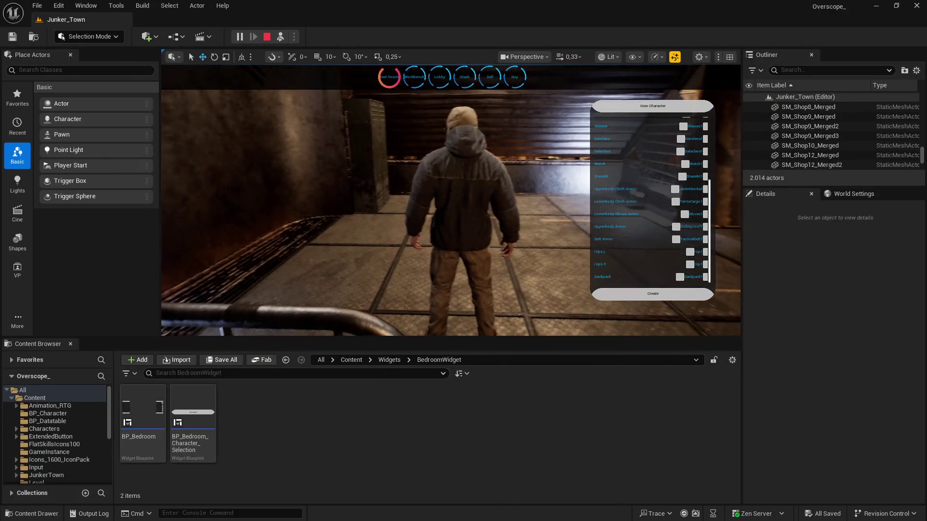
# In full-screen view, add Hip2 holsters on the left and right hips and equip Backpack2.
pyautogui.press('F11')
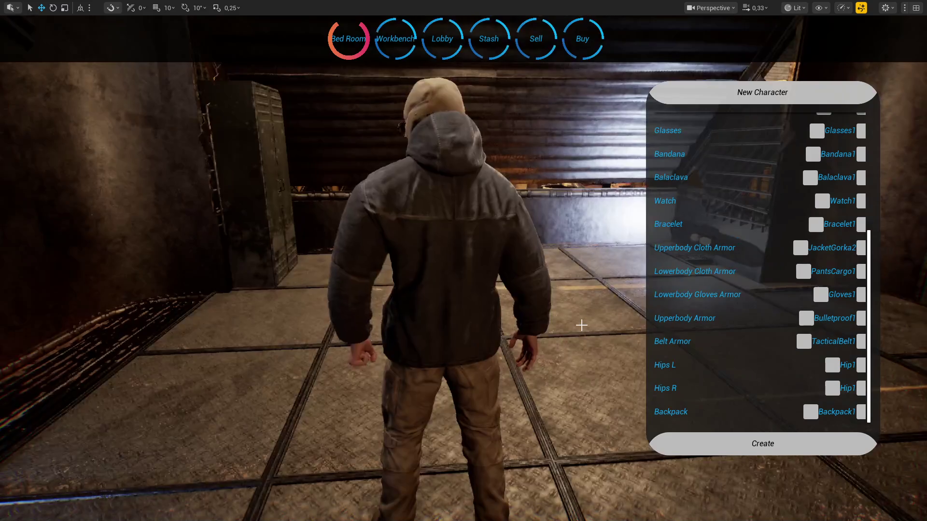
pyautogui.scroll(1, 772, 360)
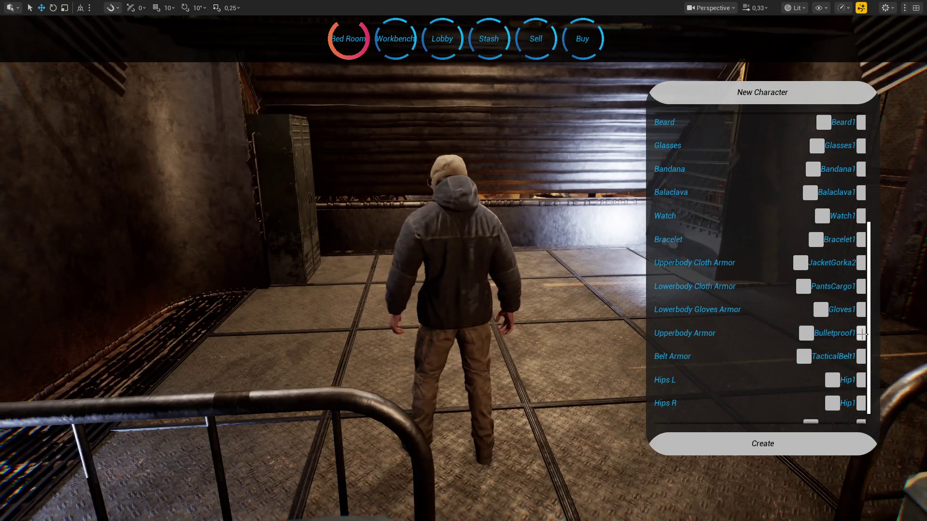
pyautogui.scroll(-1, 860, 338)
pyautogui.click(860, 365)
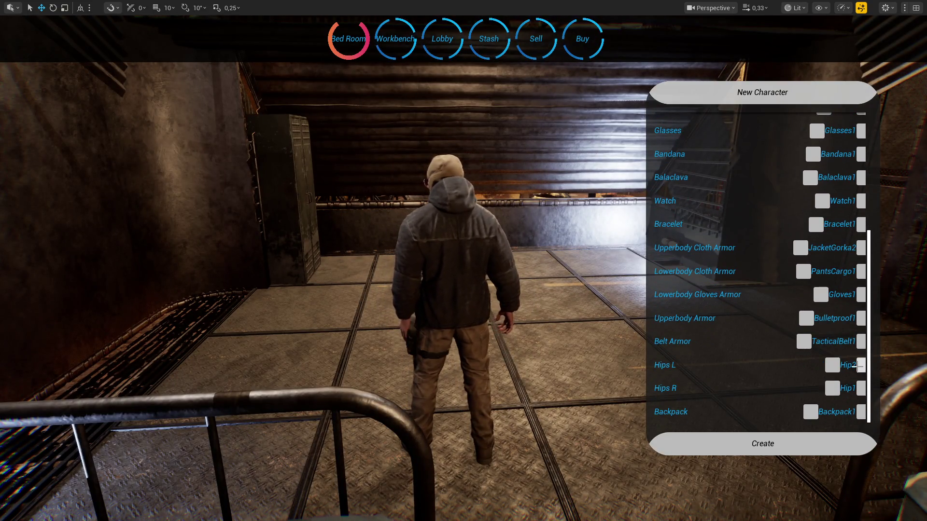
pyautogui.click(860, 389)
pyautogui.click(859, 411)
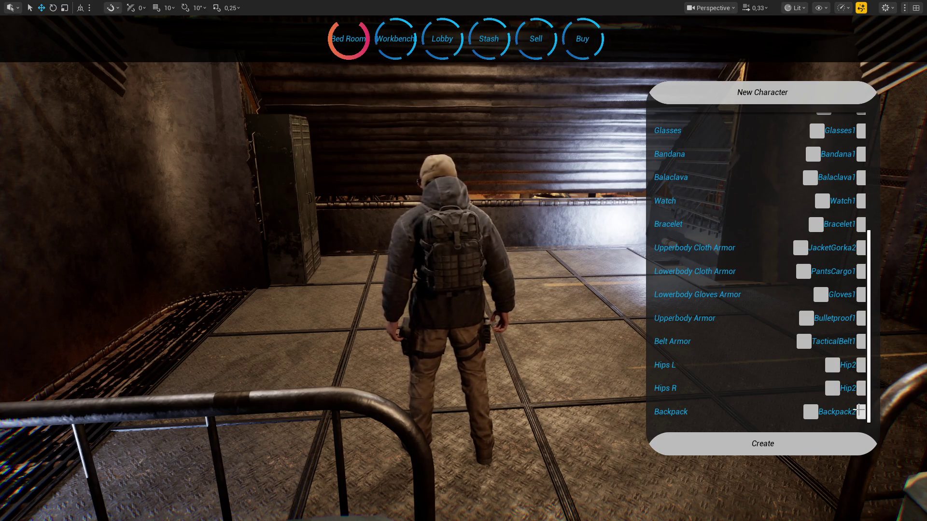
# Switch the belt to TacticalBelt2 and put on the Bulletproof2 plate-carrier vest.
pyautogui.click(859, 339)
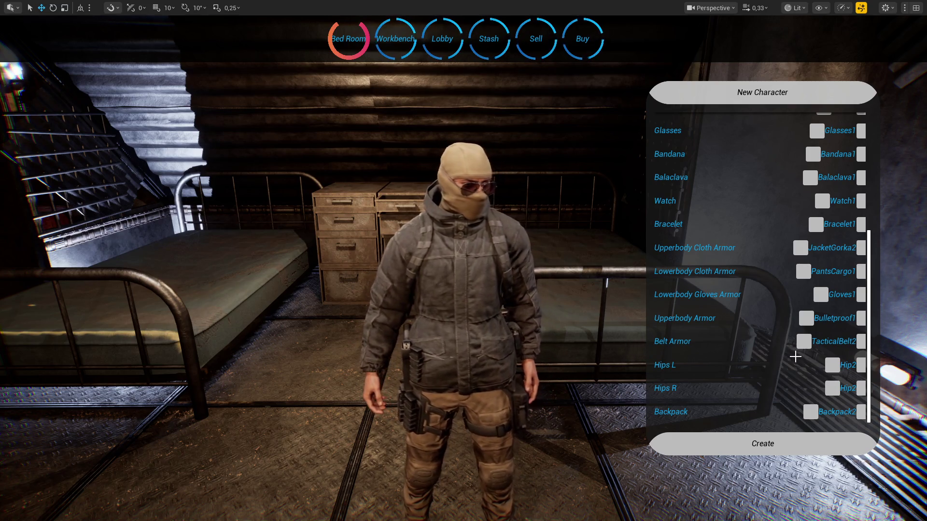
pyautogui.click(861, 318)
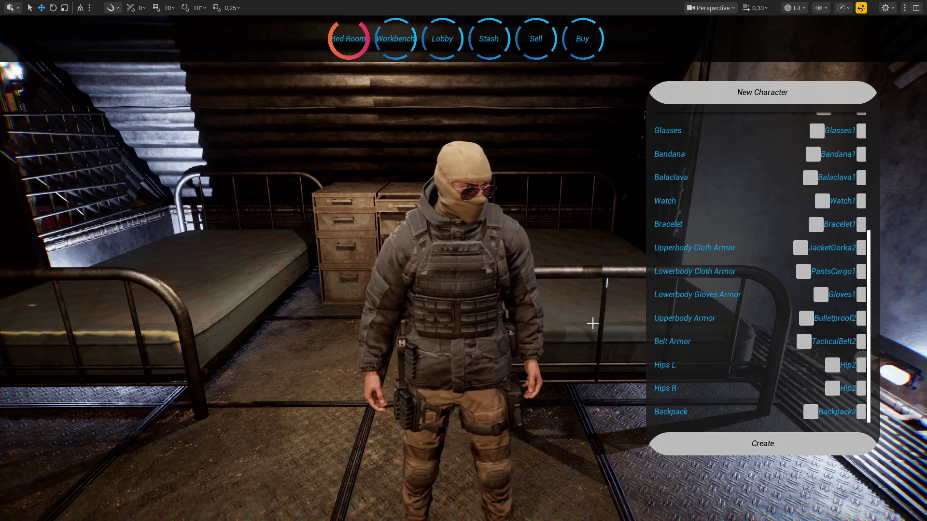
pyautogui.click(620, 325)
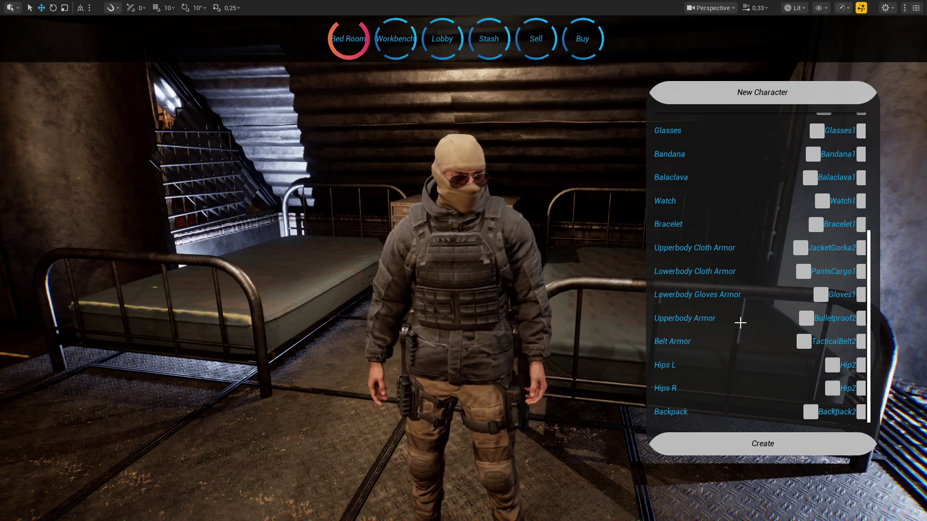
# Step the jacket through JacketGorka5, JacketHood1, JacketHood3 and JacketHood10 to JacketM65_2.
pyautogui.click(860, 248)
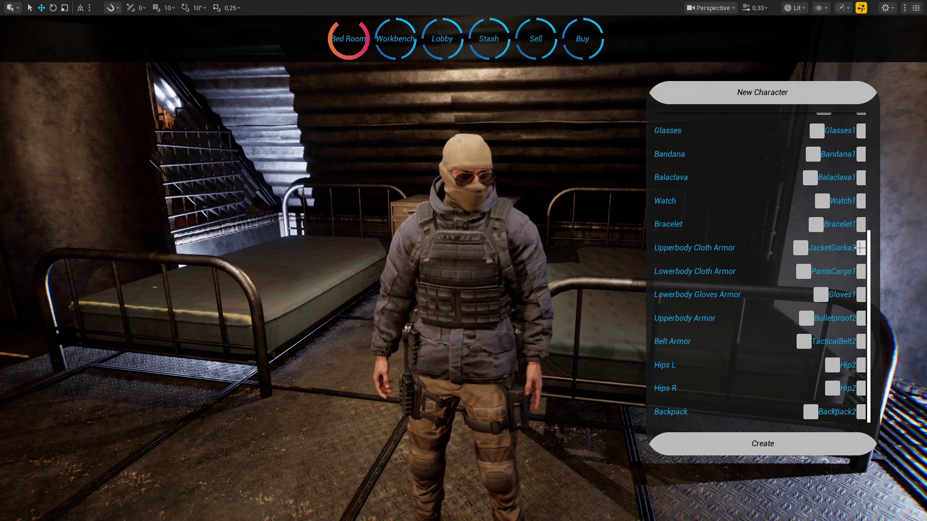
pyautogui.click(860, 247)
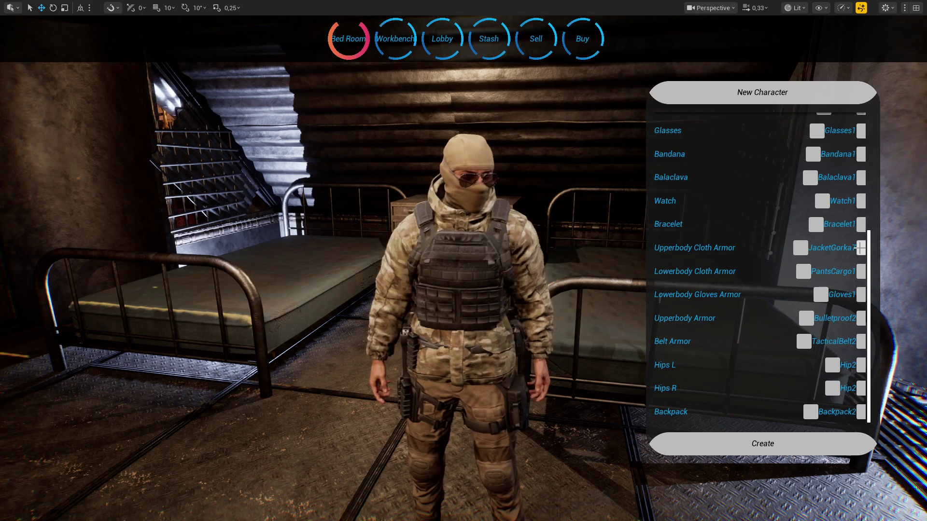
pyautogui.click(860, 247)
pyautogui.click(860, 248)
pyautogui.click(861, 247)
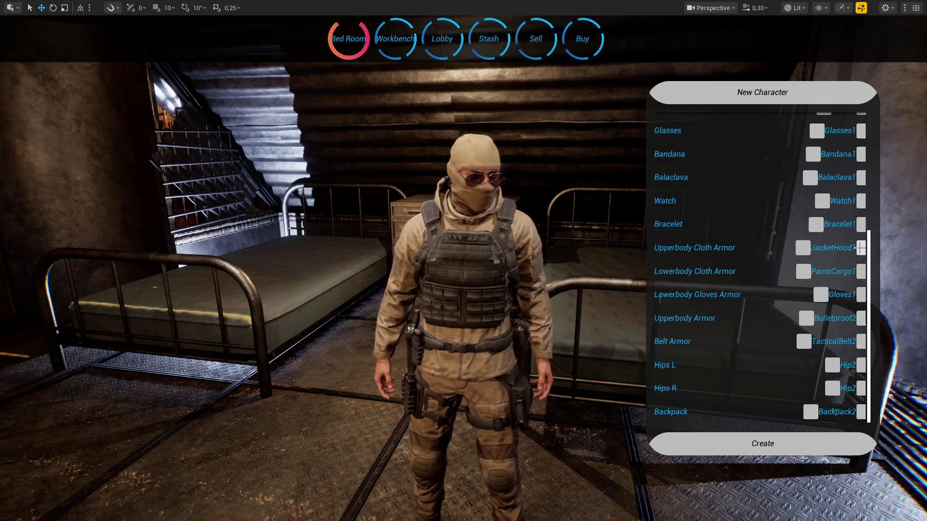
pyautogui.click(860, 248)
pyautogui.click(861, 247)
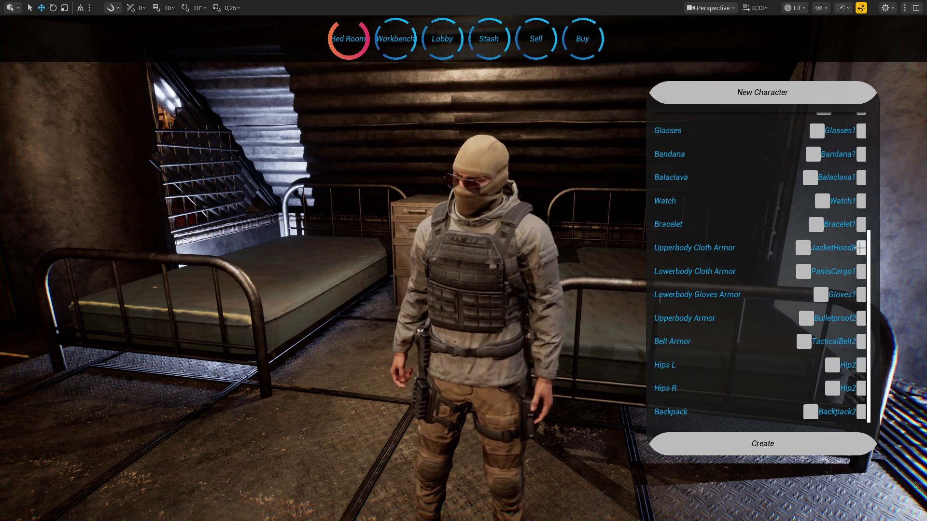
pyautogui.click(861, 248)
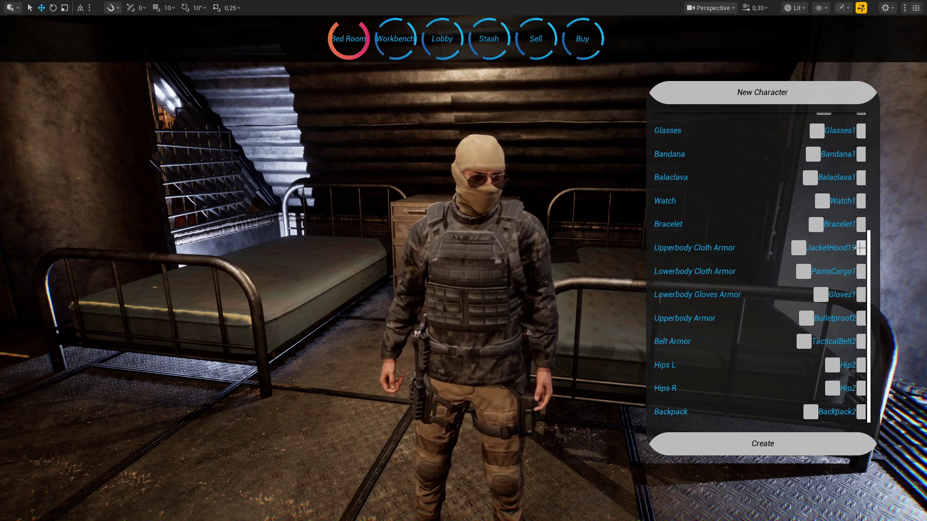
pyautogui.write('3')
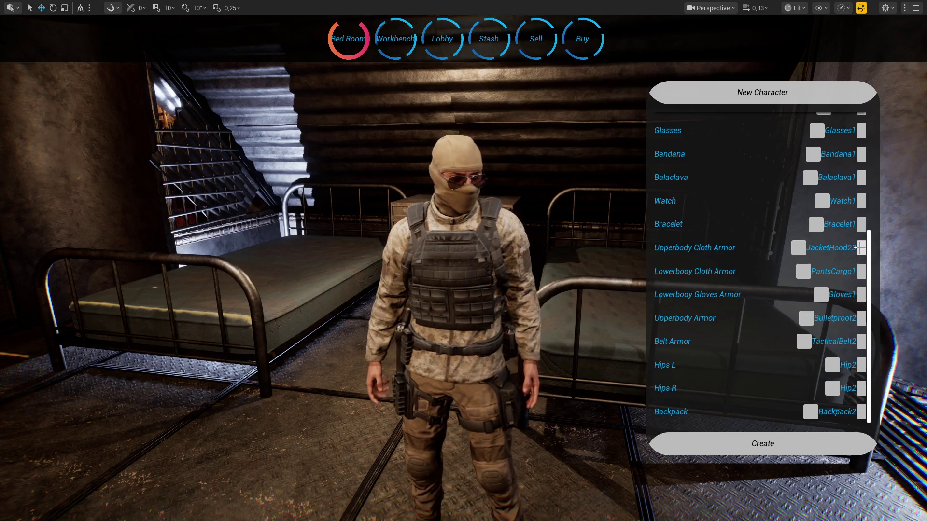
pyautogui.click(861, 247)
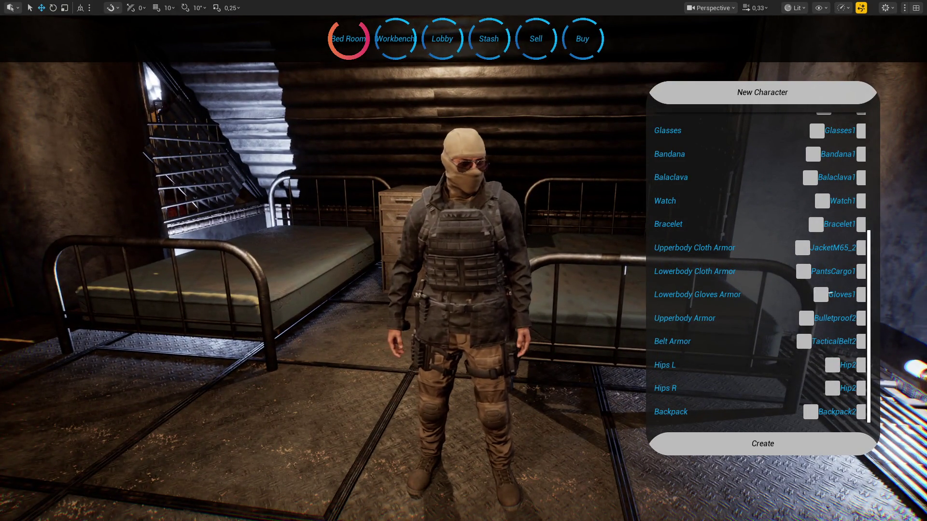
# Try the camo JacketM65_6, step back to a beige hooded jacket, then switch to Visual Studio.
pyautogui.click(859, 249)
pyautogui.click(859, 249)
pyautogui.click(860, 248)
pyautogui.click(860, 250)
pyautogui.click(859, 248)
pyautogui.click(860, 249)
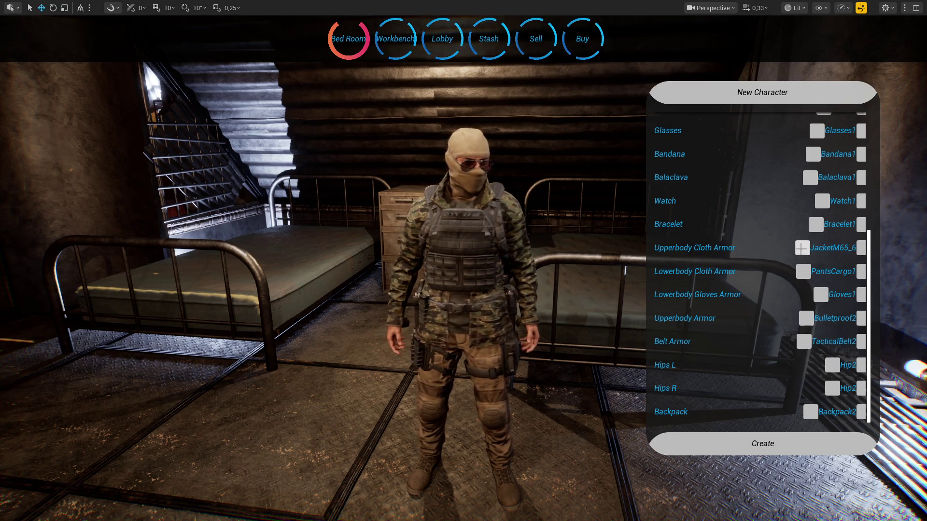
pyautogui.click(800, 247)
pyautogui.click(799, 248)
pyautogui.click(799, 248)
pyautogui.click(801, 248)
pyautogui.click(801, 248)
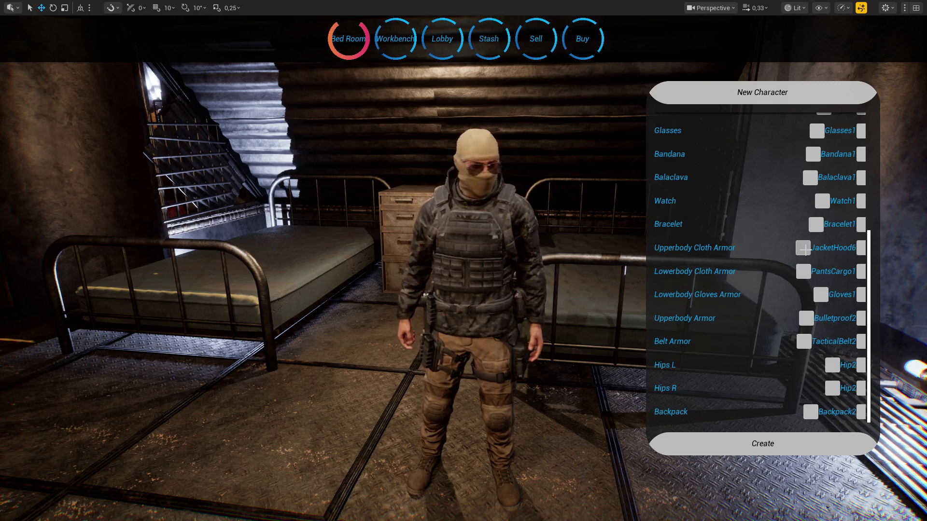
pyautogui.click(802, 248)
pyautogui.click(804, 248)
pyautogui.press('super')
pyautogui.click(341, 519)
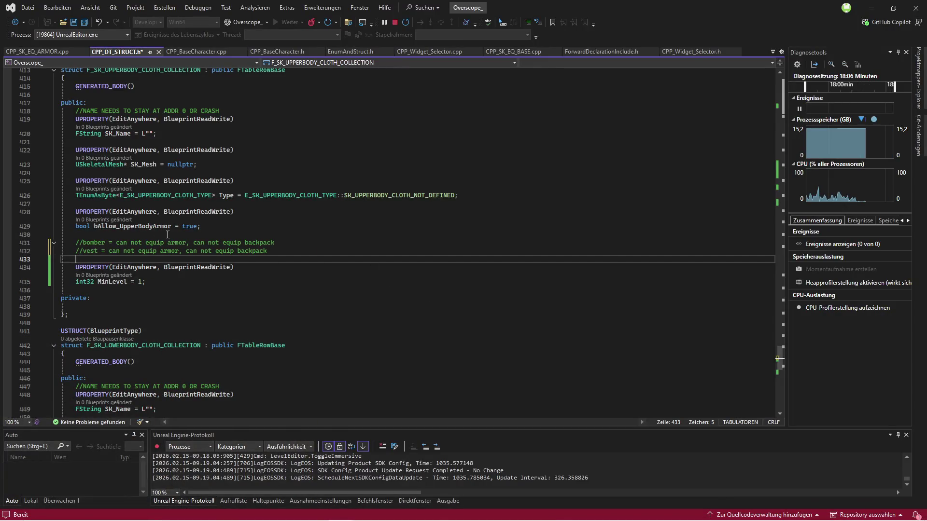
# Insert blank lines below the //vest comment in the upper-body cloth struct of CPP_DT_STRUCT.h.
pyautogui.scroll(2, 283, 298)
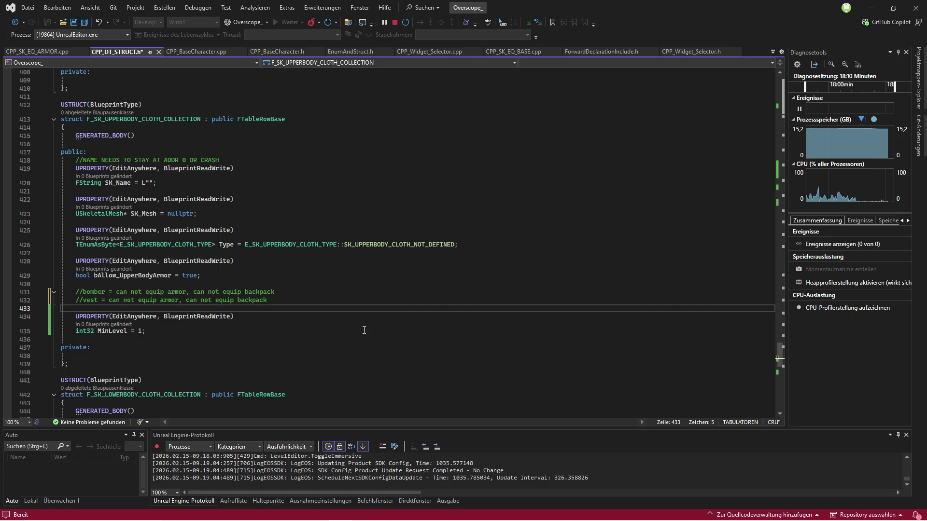
pyautogui.press('Up')
pyautogui.press('End')
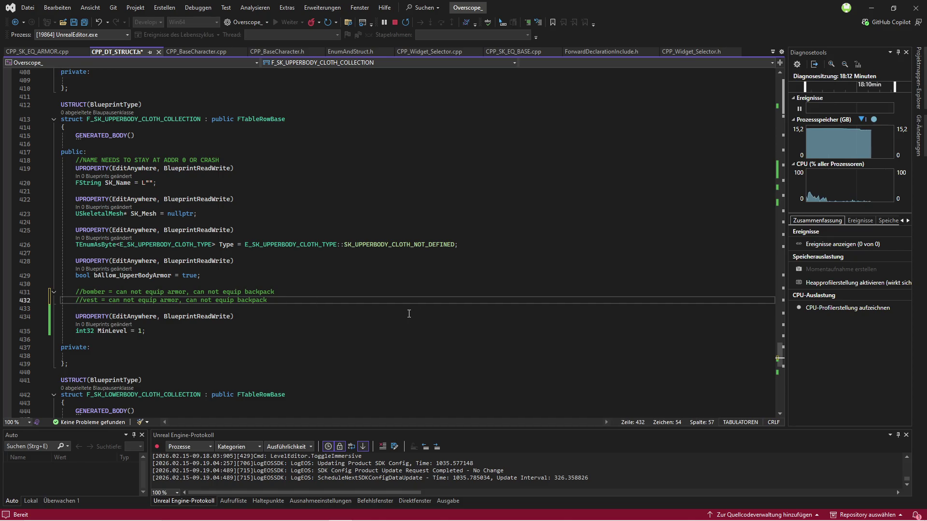
pyautogui.press('Return')
pyautogui.press('Return')
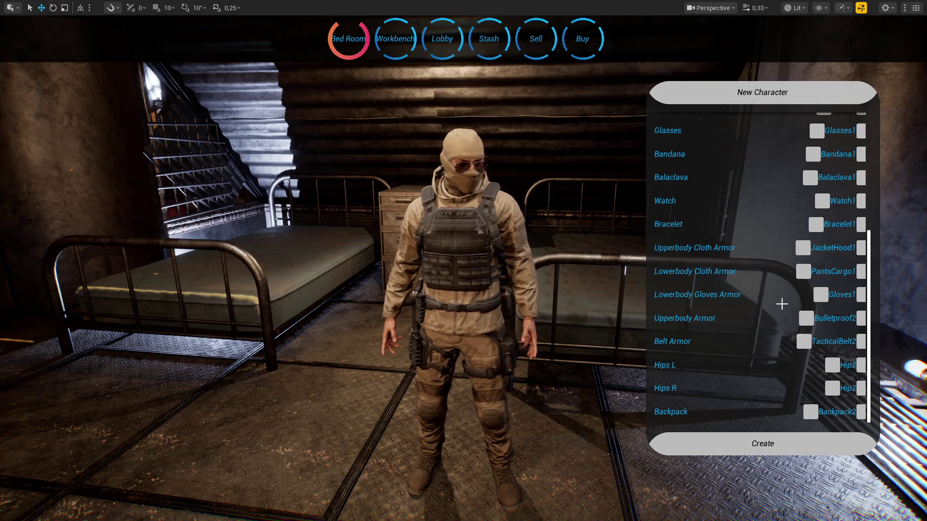
# Step the jacket through camo Gorka jackets, Jacket10, Jacket9 and hoodies to the green Bomber1.
pyautogui.click(804, 248)
pyautogui.click(802, 248)
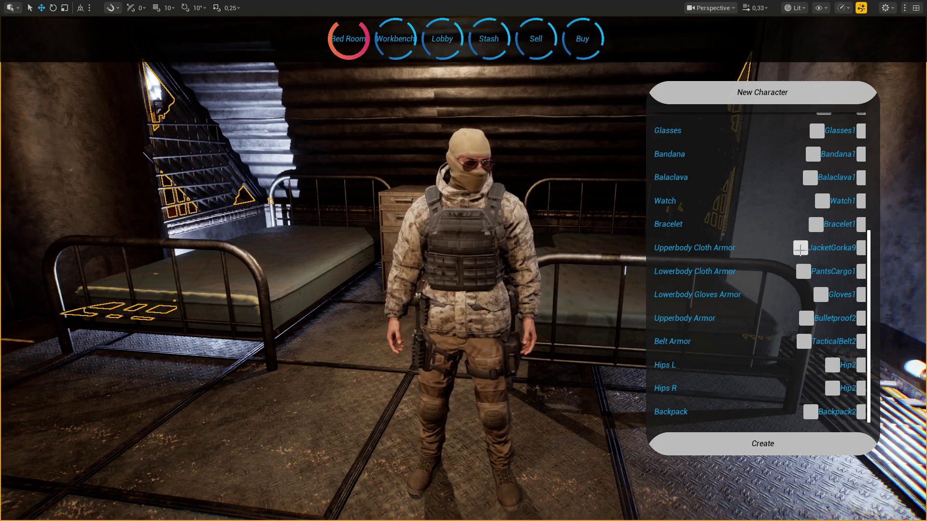
pyautogui.click(802, 249)
pyautogui.click(801, 249)
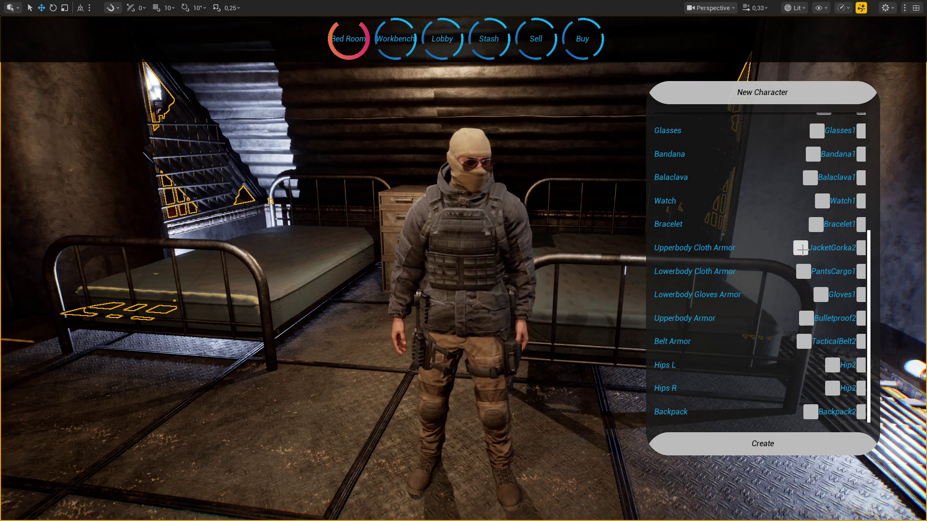
pyautogui.click(819, 249)
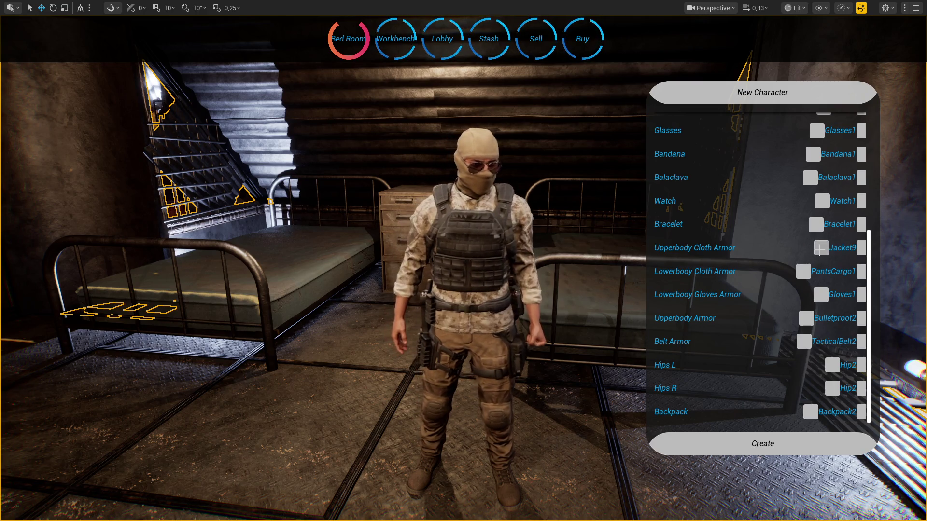
pyautogui.click(820, 249)
pyautogui.click(820, 249)
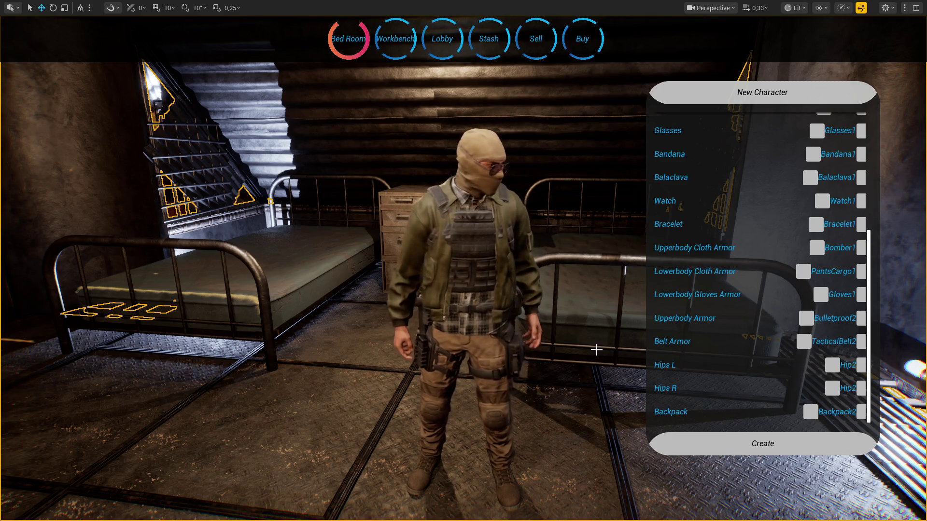
# Type the comment '//no belt = bomber,' on the new line in Visual Studio, then return to Unreal.
pyautogui.press('super')
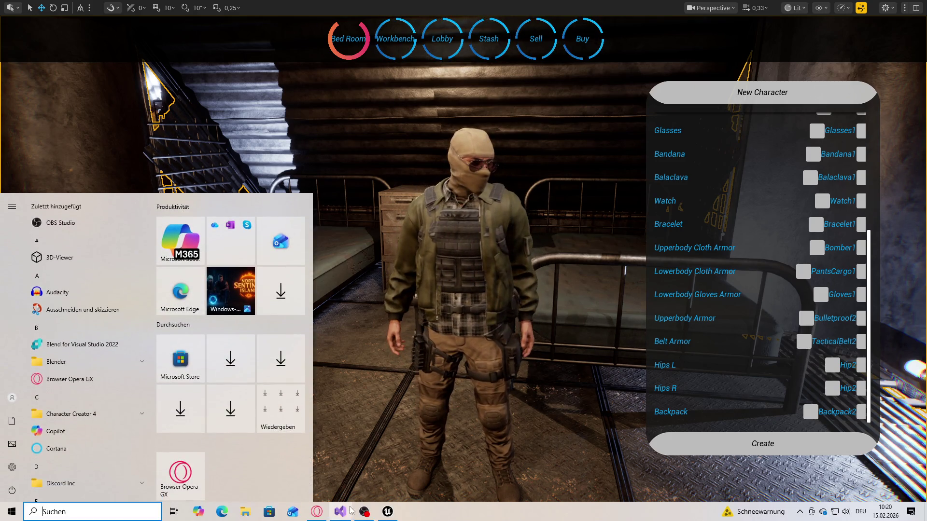
pyautogui.hotkey('alt', 'Tab')
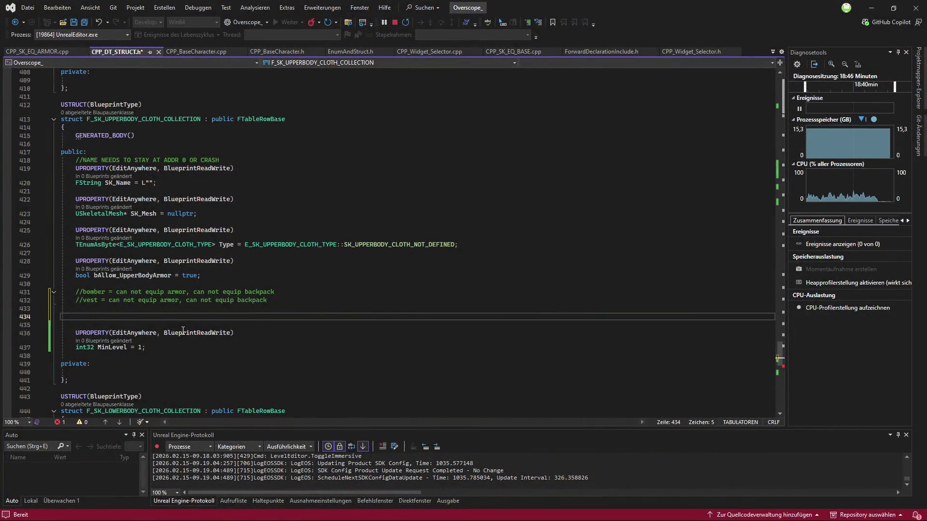
pyautogui.write('//no belt = ')
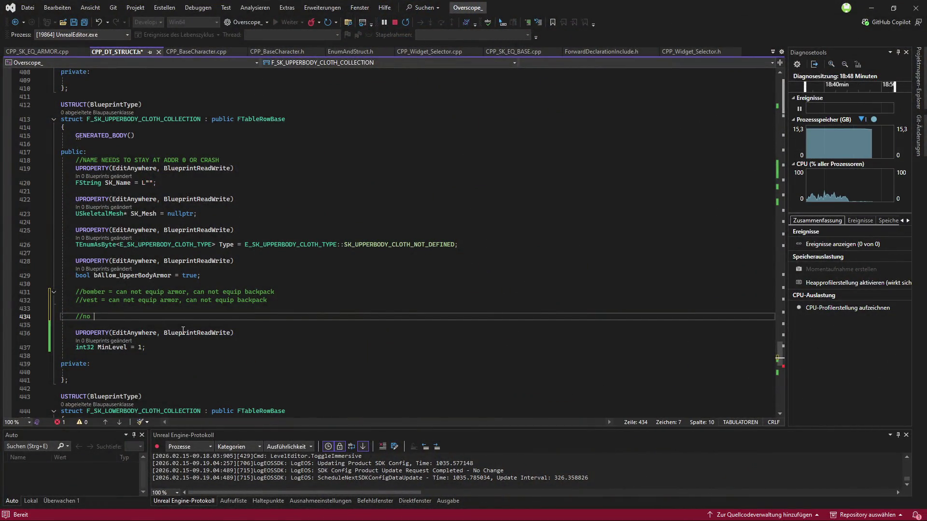
pyautogui.write('bomber,')
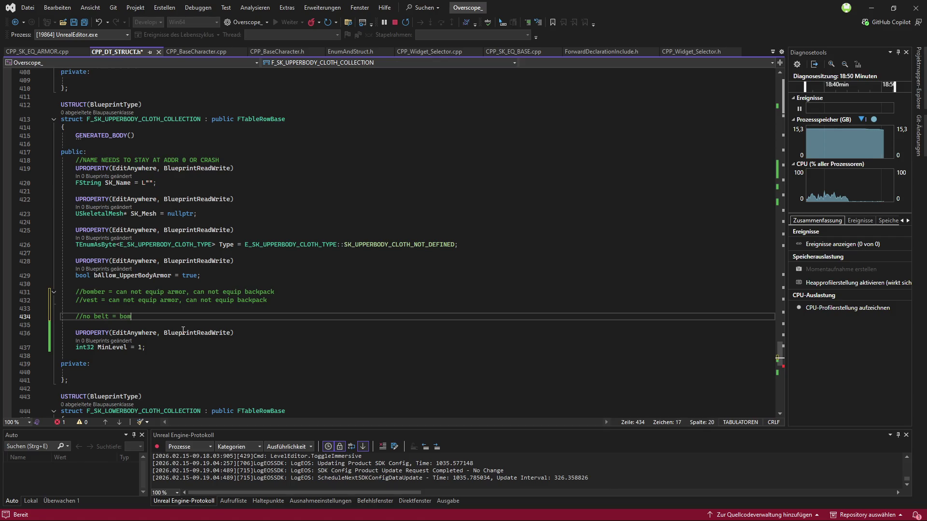
pyautogui.hotkey('alt', 'Tab')
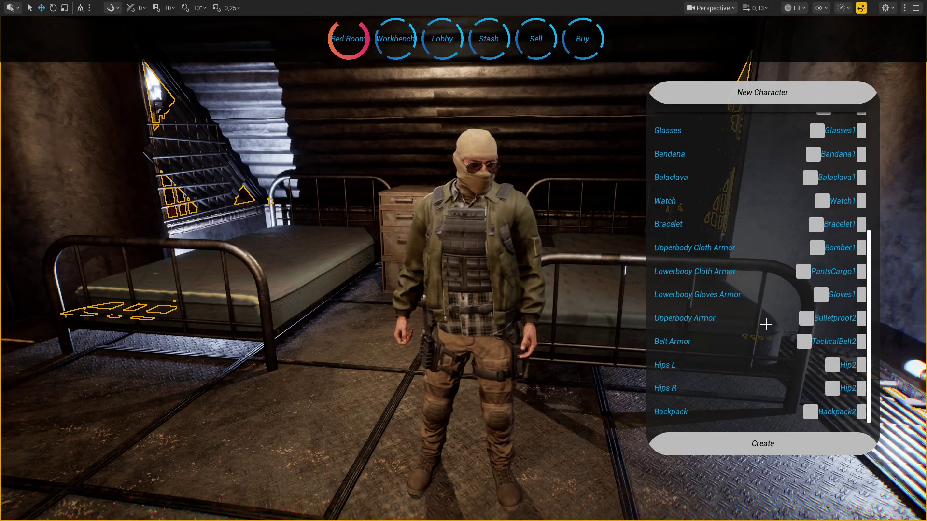
# Cycle the top through Hoodie1, Hoodie2, Jacket1, Jacket2 and Jacket8 to the tan JacketGorka1.
pyautogui.click(858, 249)
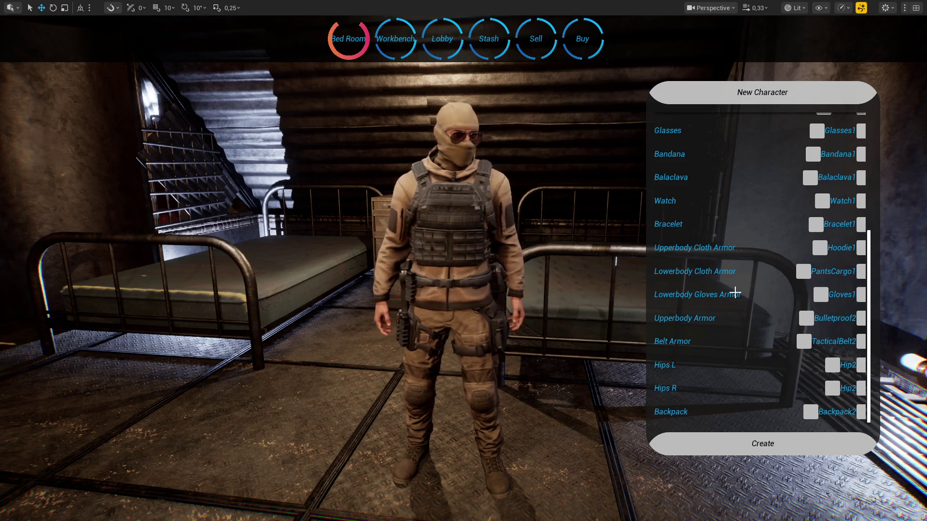
pyautogui.click(861, 248)
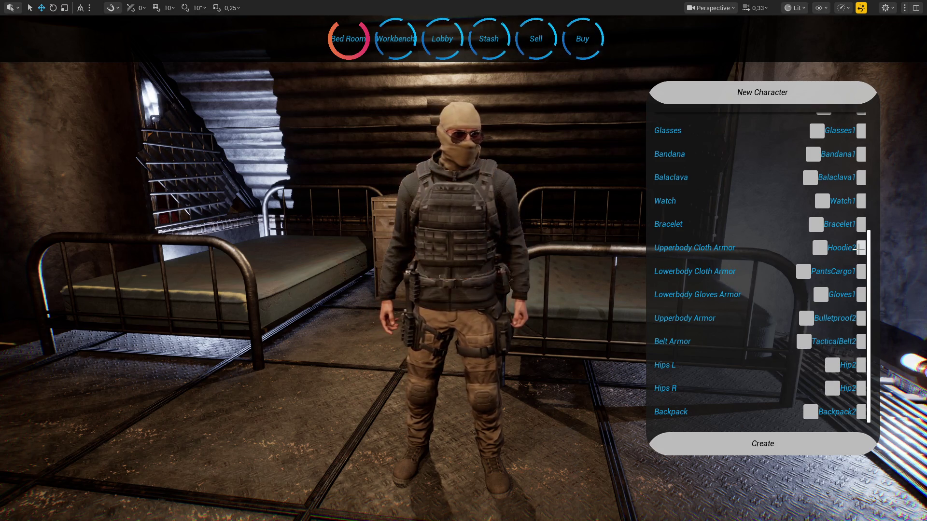
pyautogui.click(860, 248)
pyautogui.click(860, 248)
pyautogui.click(861, 248)
pyautogui.click(860, 248)
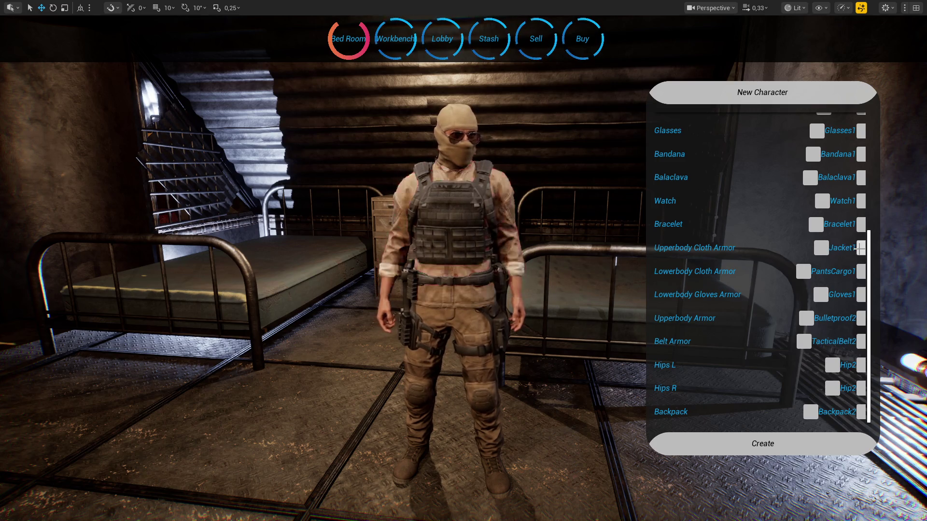
pyautogui.click(861, 249)
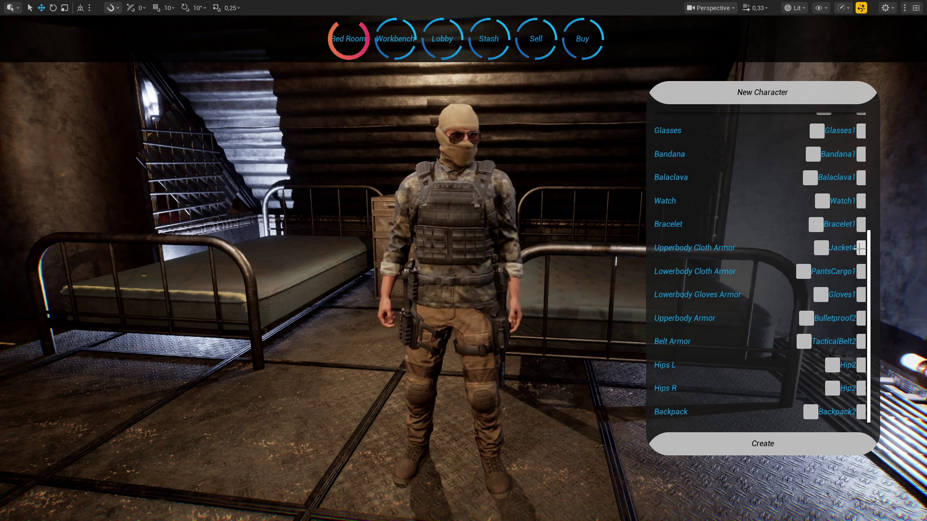
pyautogui.click(861, 248)
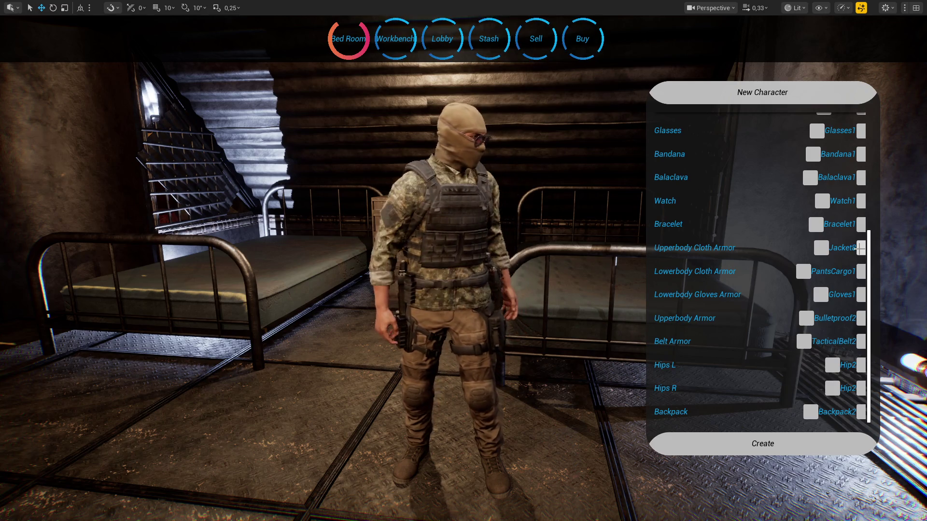
pyautogui.click(861, 248)
pyautogui.click(860, 249)
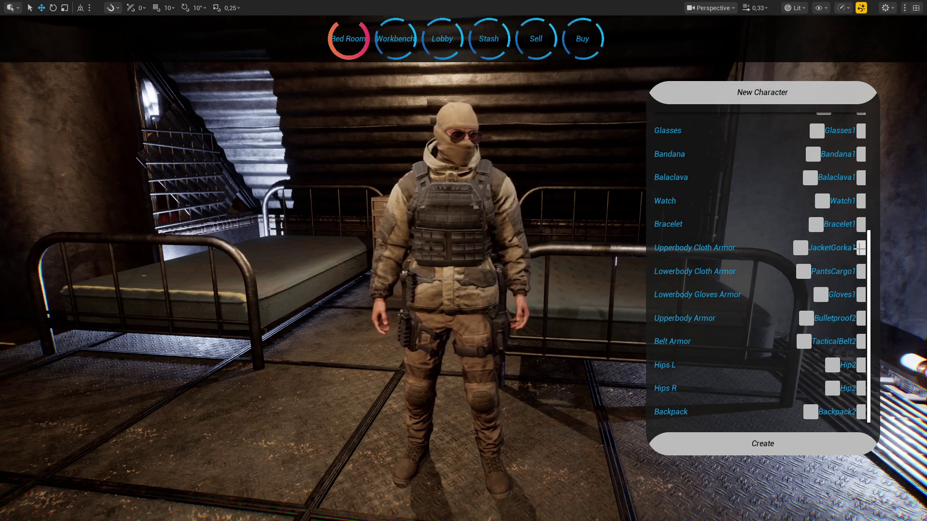
# Append 'JacketGorka' to the no-belt comment in Visual Studio and return to Unreal.
pyautogui.press('super')
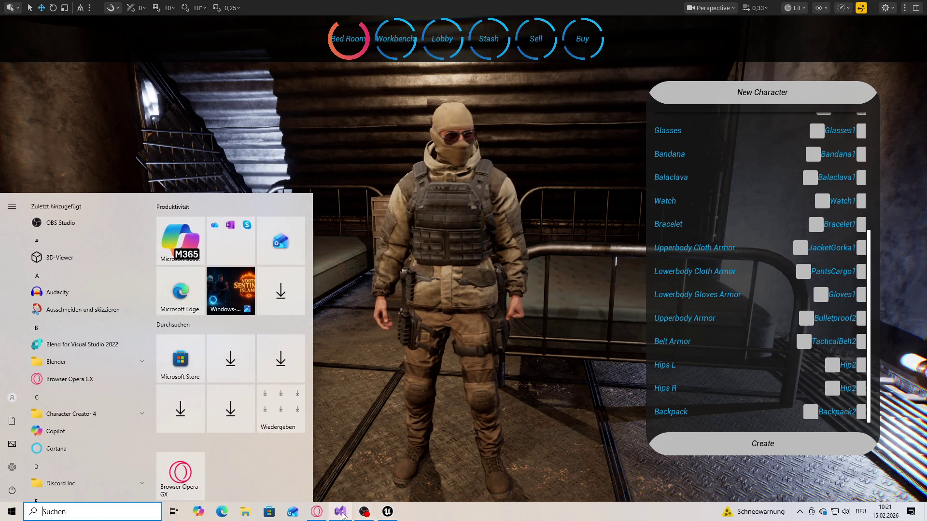
pyautogui.click(340, 513)
pyautogui.write('Jac')
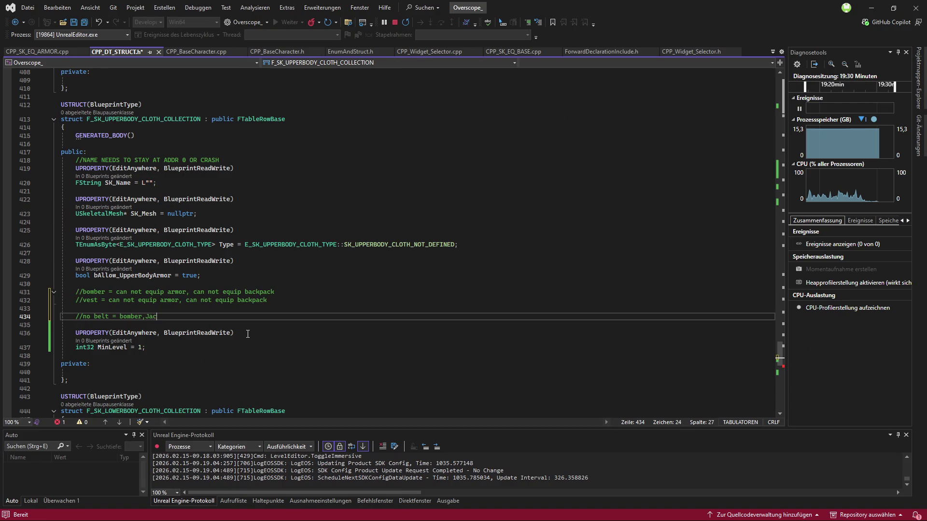
pyautogui.write('ketGorka')
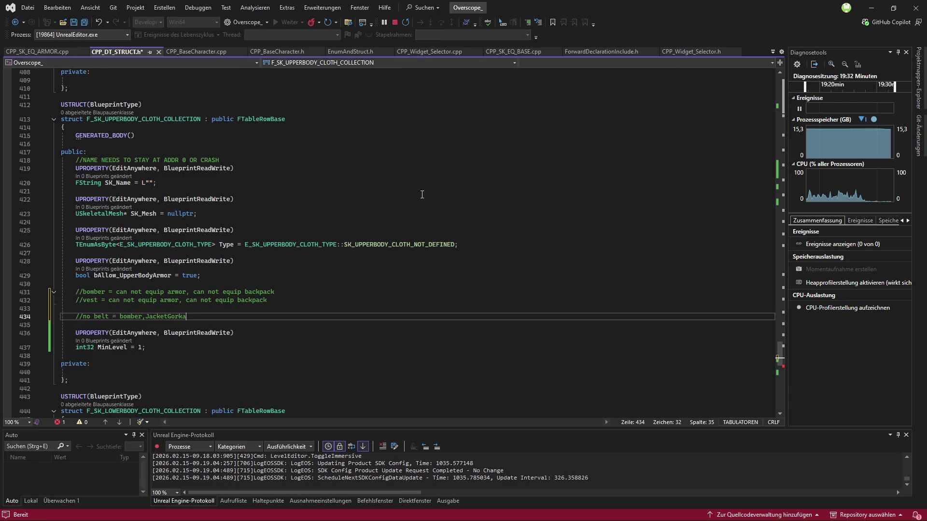
pyautogui.hotkey('alt', 'Tab')
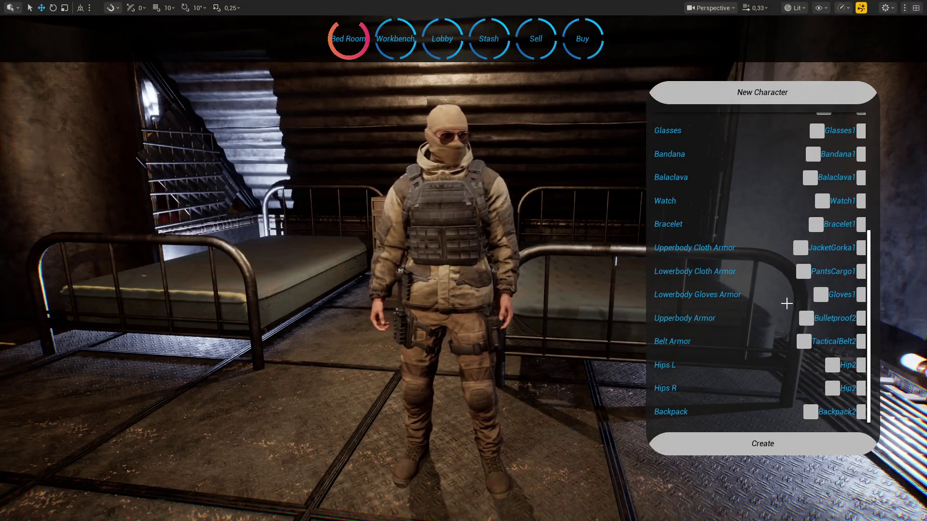
# Cycle the jacket through the Gorka and JacketHood variants to the plain brown JacketM65_1.
pyautogui.click(861, 247)
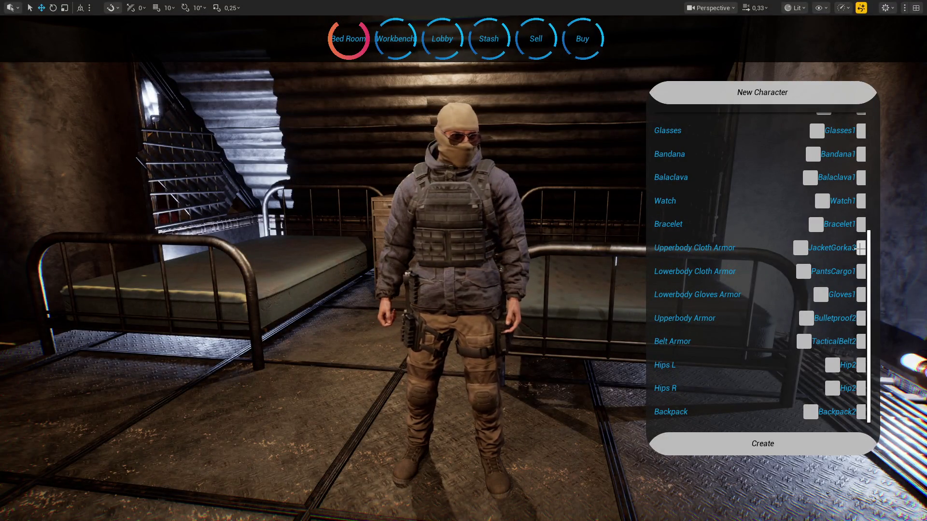
pyautogui.click(860, 247)
pyautogui.click(860, 248)
pyautogui.click(860, 248)
pyautogui.click(860, 248)
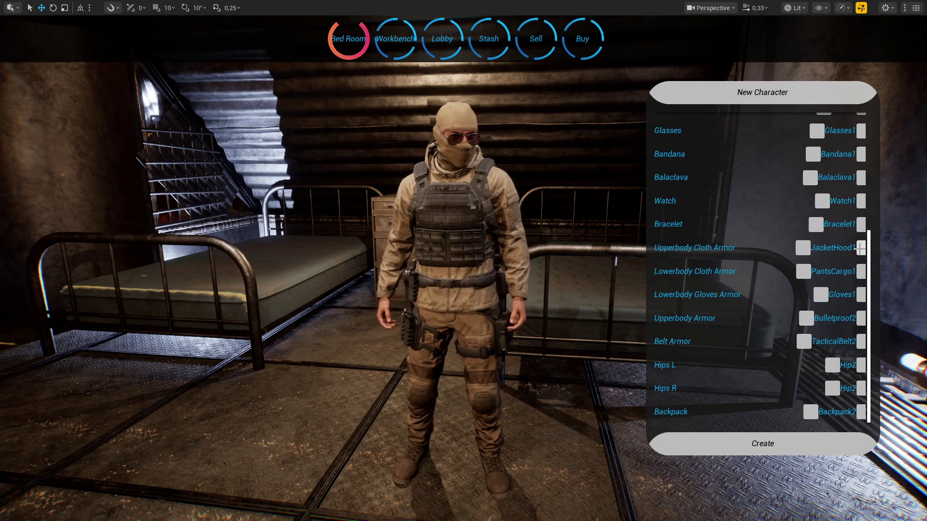
pyautogui.click(860, 248)
pyautogui.click(861, 247)
pyautogui.click(861, 247)
pyautogui.click(860, 247)
pyautogui.click(861, 248)
pyautogui.click(860, 248)
pyautogui.click(861, 247)
pyautogui.click(861, 248)
pyautogui.click(860, 247)
pyautogui.click(860, 247)
pyautogui.click(860, 247)
pyautogui.click(861, 248)
pyautogui.click(861, 248)
pyautogui.click(860, 247)
pyautogui.click(861, 248)
pyautogui.click(861, 248)
pyautogui.click(861, 248)
pyautogui.click(861, 248)
pyautogui.click(861, 248)
pyautogui.click(862, 248)
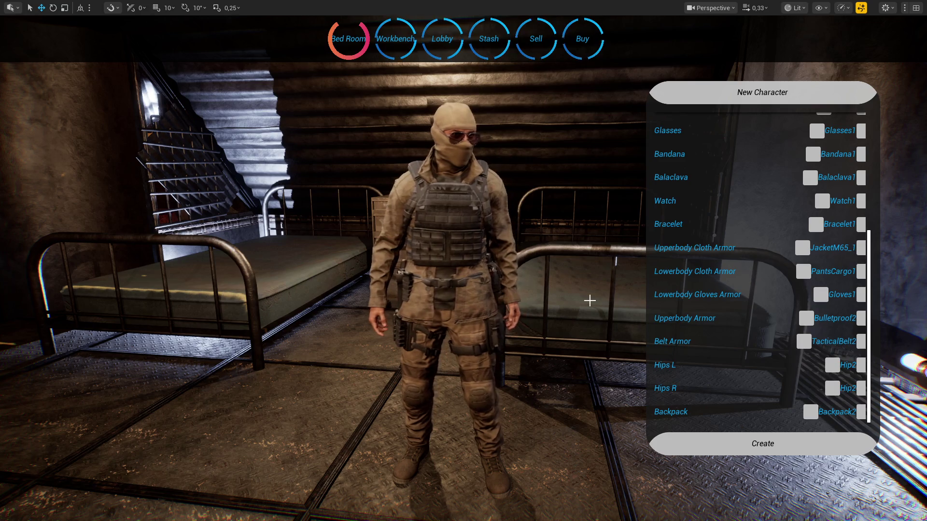
# Add 'JacketM65' to the no-belt comment in Visual Studio, then return to the game preview.
pyautogui.press('super')
pyautogui.click(351, 512)
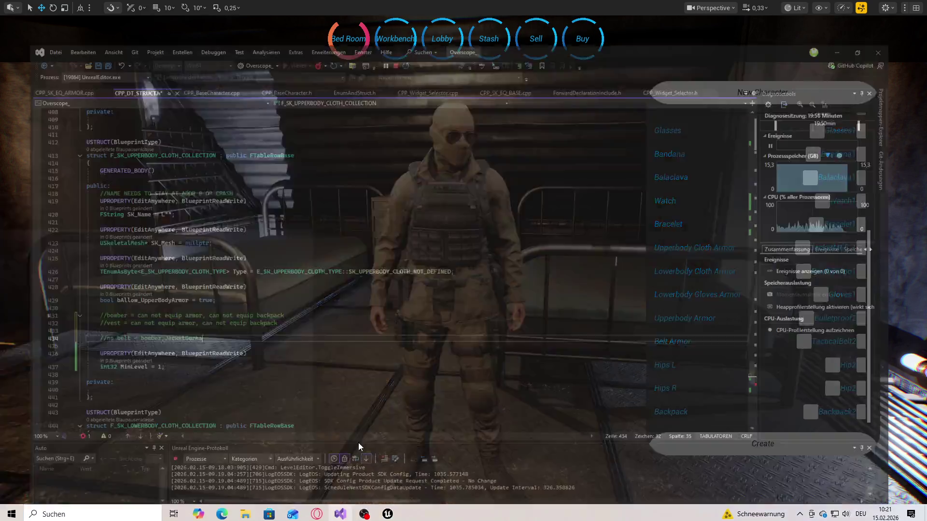
pyautogui.write('JacketM')
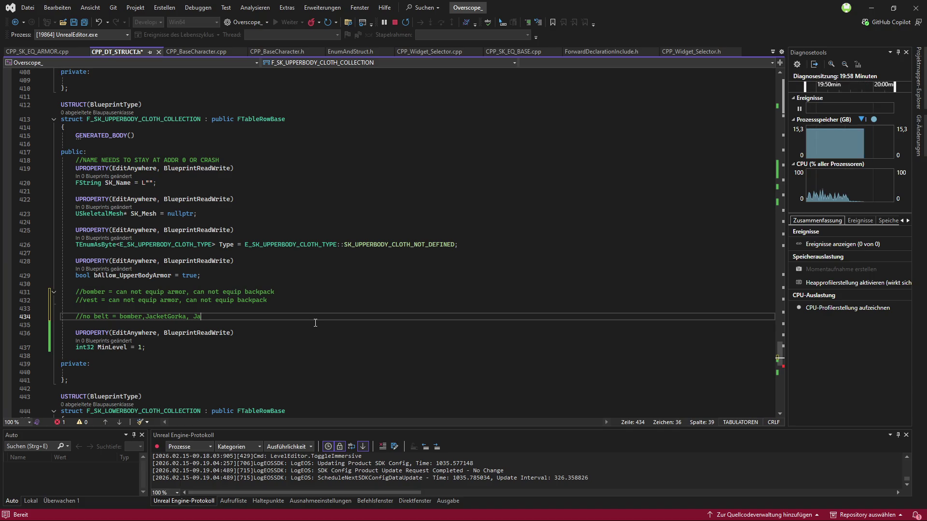
pyautogui.write('65')
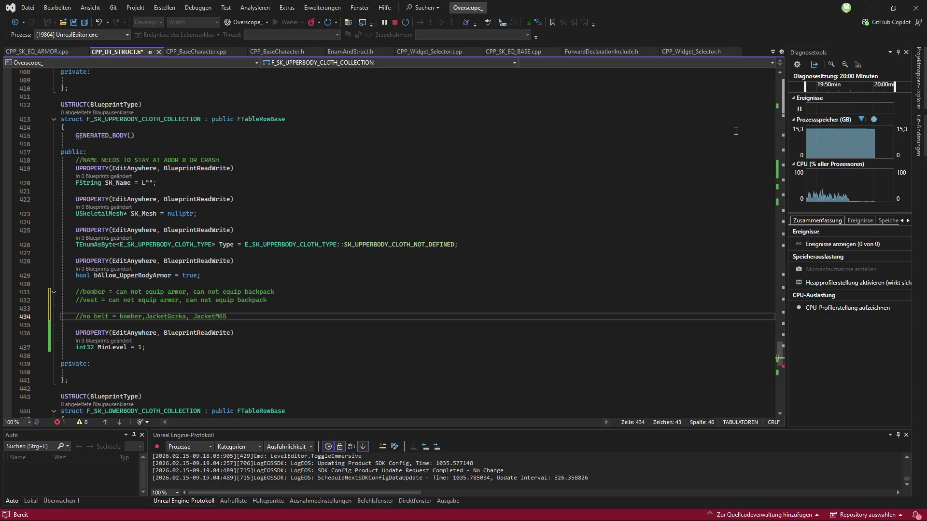
pyautogui.hotkey('alt', 'Tab')
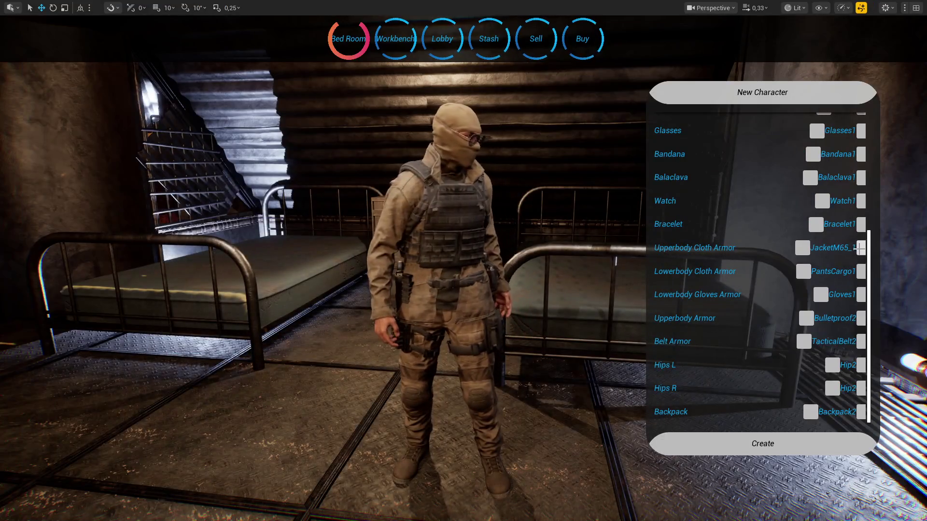
# Cycle the upper-body cloth from JacketM65_5 through combat, Hawaii, rolled-up, sweat and T-shirts to orange Vest1.
pyautogui.click(860, 248)
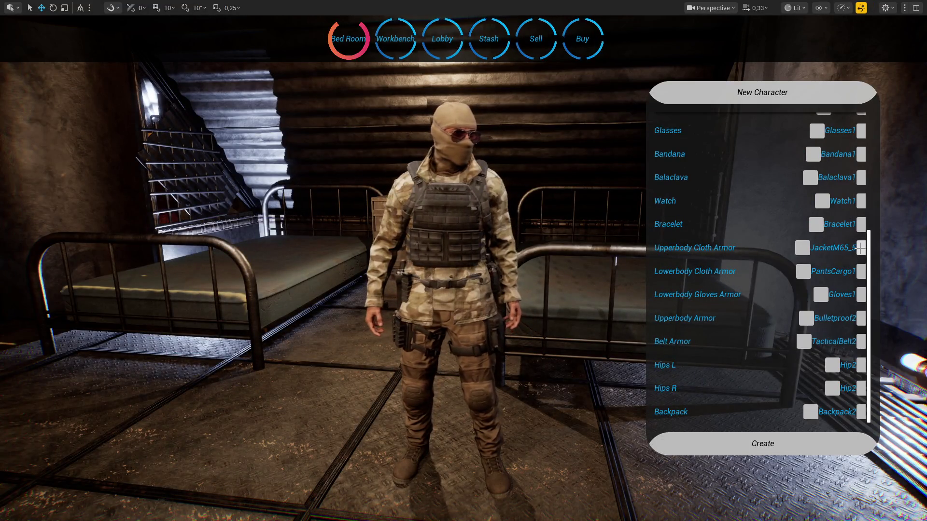
pyautogui.click(860, 248)
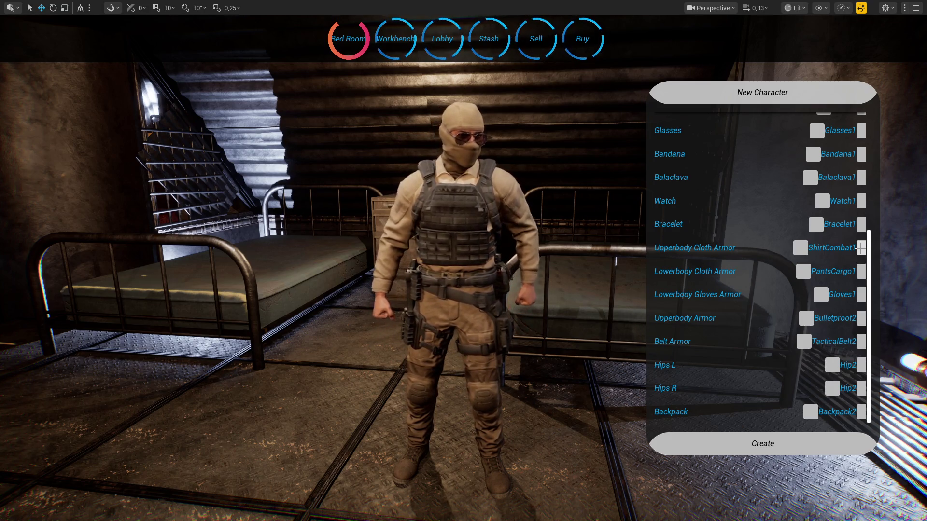
pyautogui.click(860, 248)
pyautogui.click(860, 248)
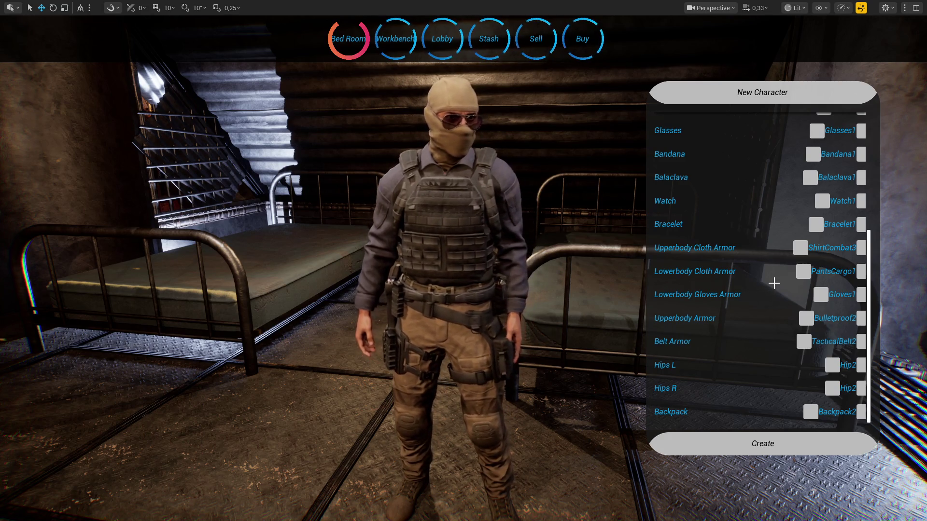
pyautogui.click(860, 249)
pyautogui.click(860, 248)
pyautogui.click(861, 249)
pyautogui.click(861, 249)
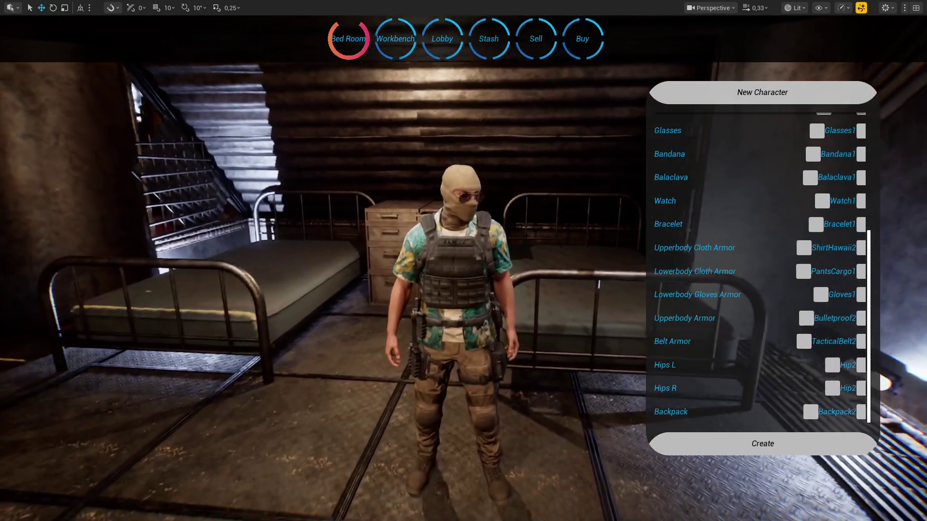
pyautogui.click(860, 248)
pyautogui.click(859, 248)
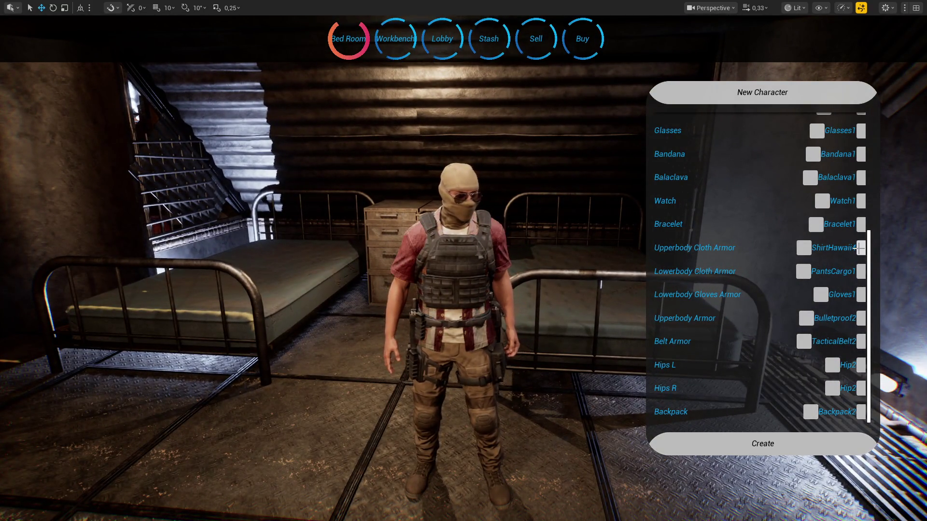
pyautogui.click(860, 247)
pyautogui.click(860, 247)
pyautogui.click(859, 248)
pyautogui.click(859, 248)
pyautogui.click(860, 248)
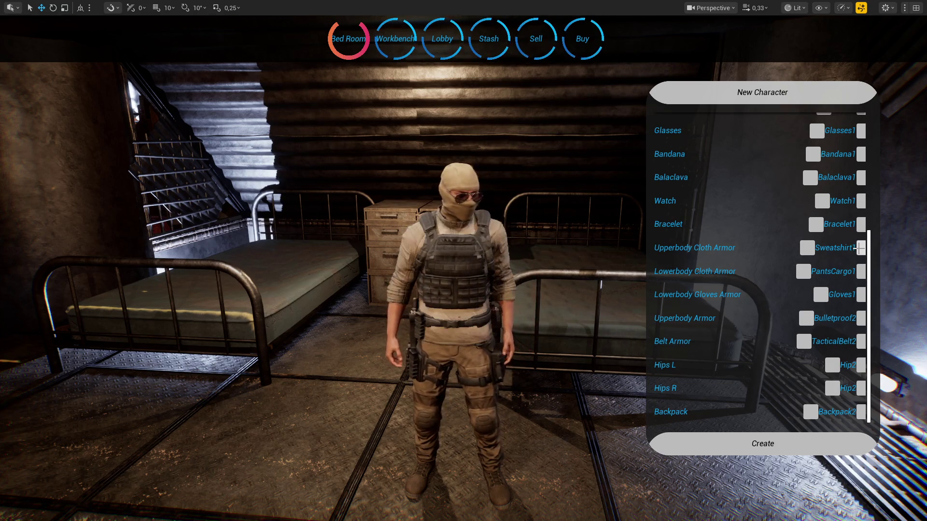
pyautogui.click(859, 247)
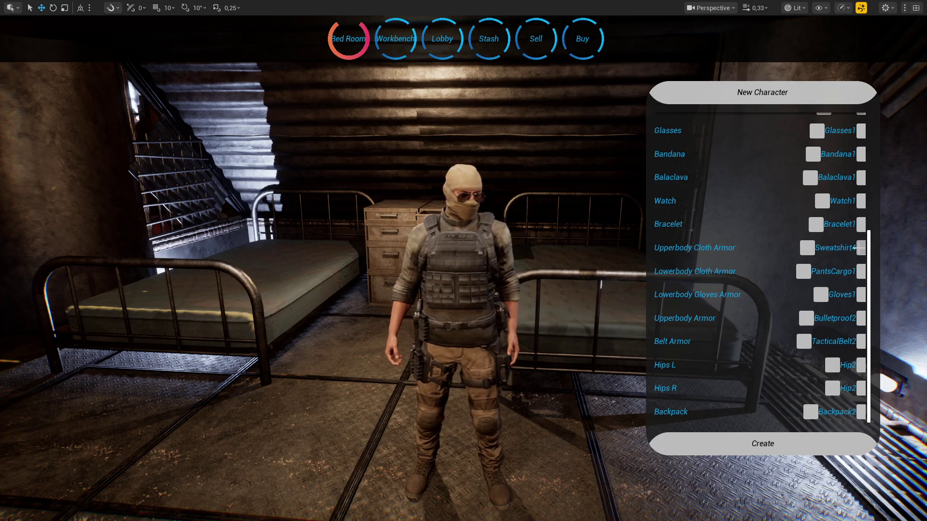
pyautogui.click(860, 248)
pyautogui.click(860, 247)
pyautogui.click(860, 248)
pyautogui.click(859, 248)
pyautogui.click(859, 247)
pyautogui.click(860, 248)
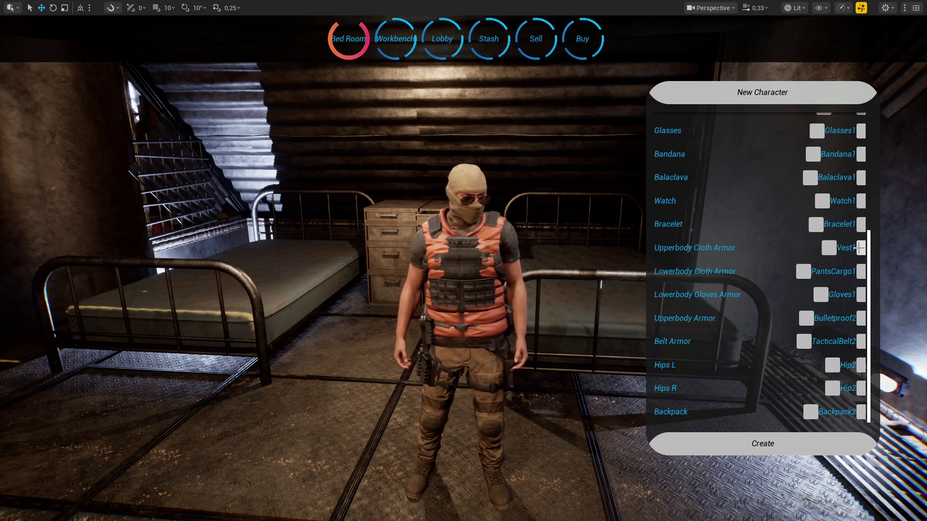
pyautogui.press('super')
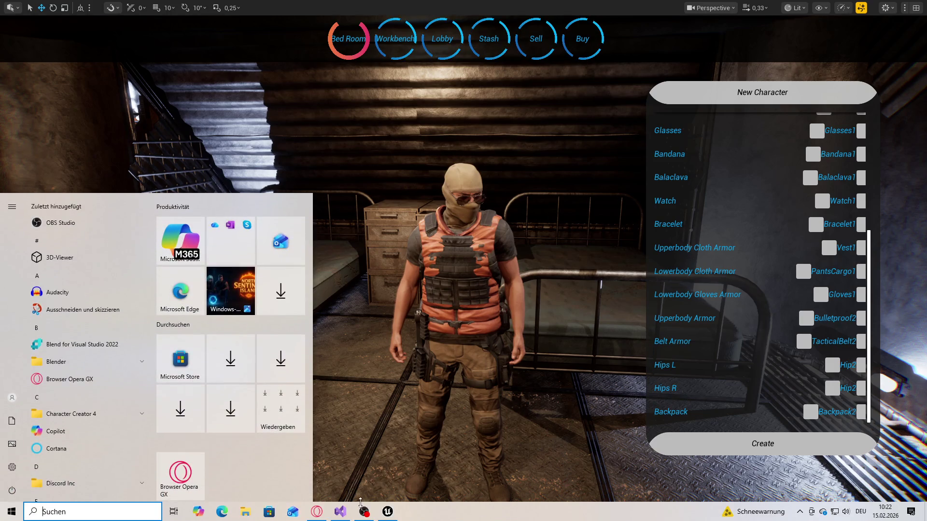
# Append ', Vest' to the line 434 no-belt comment in Visual Studio, then return to Unreal.
pyautogui.click(344, 511)
pyautogui.write(', Vest')
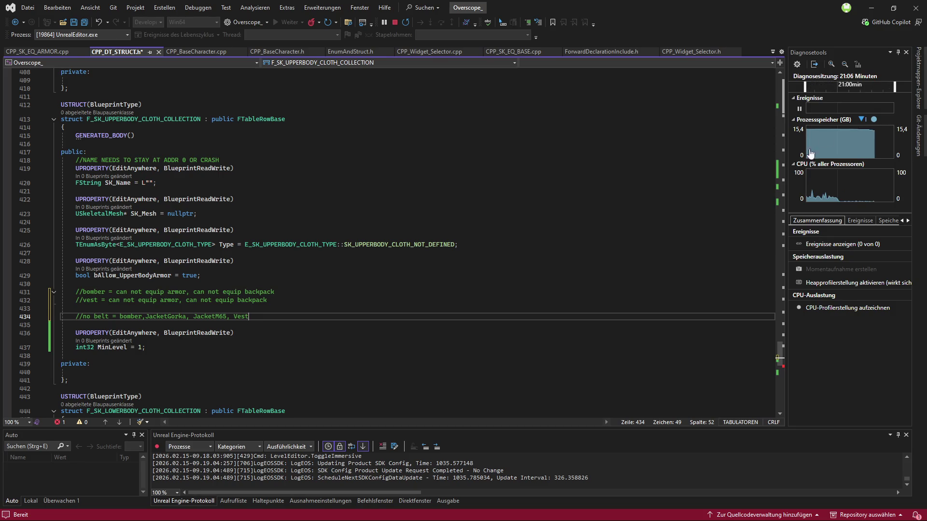
pyautogui.hotkey('alt', 'Tab')
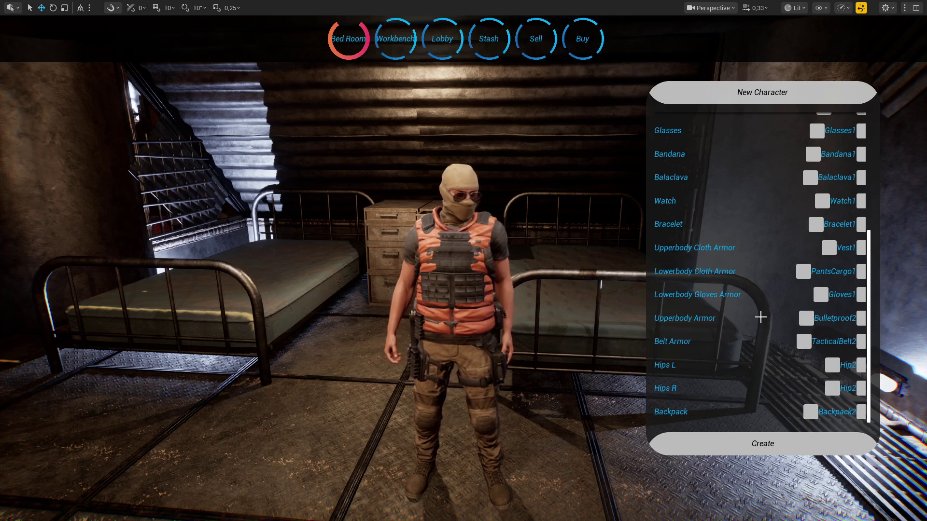
# Advance the Upperbody Cloth Armor from Vest2 through None and on to the tan Hoodie1.
pyautogui.click(860, 248)
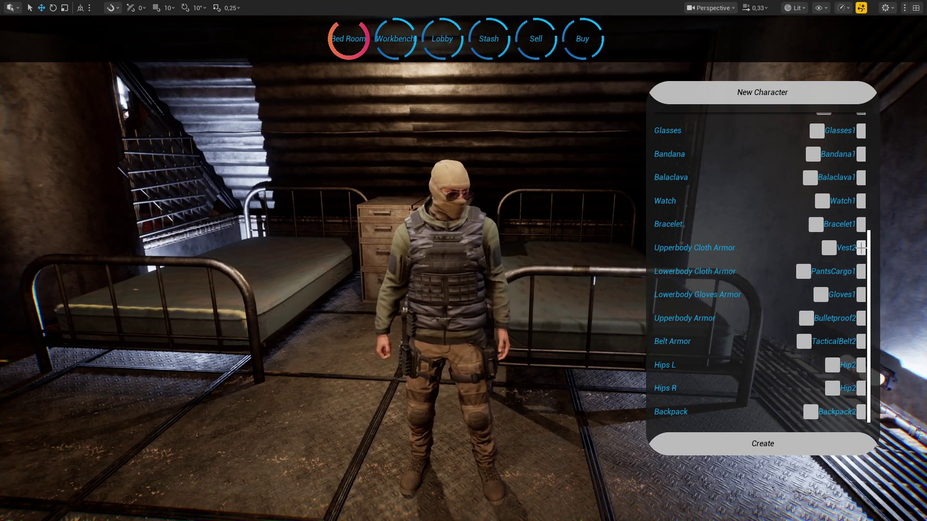
pyautogui.click(861, 247)
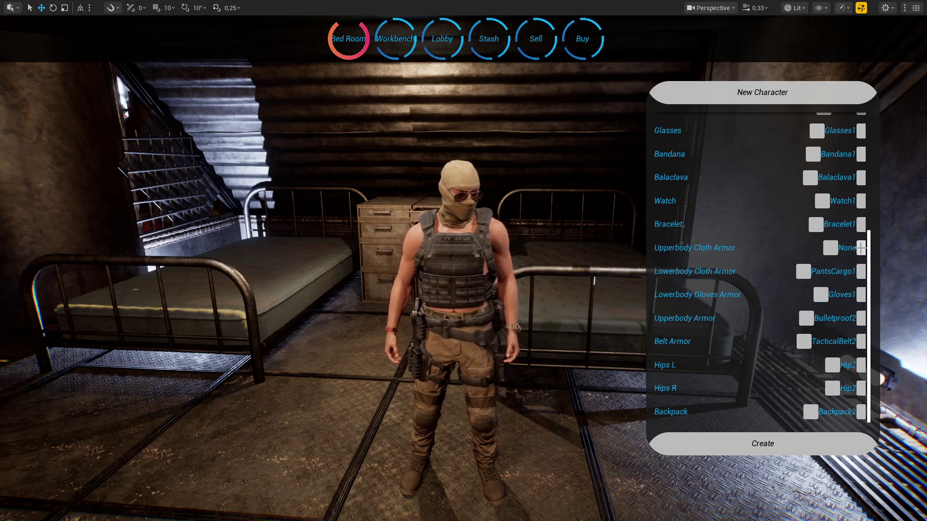
pyautogui.click(861, 248)
pyautogui.click(861, 248)
pyautogui.click(861, 248)
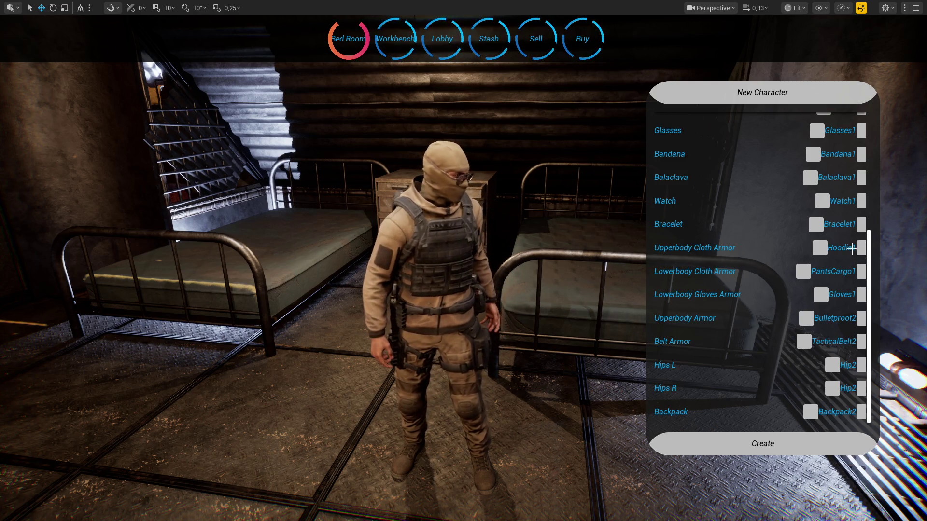
# Try Bomber1, Bomber2, Hoodie1 and Vest3 on the upper body, zoom out, then settle on Bomber1.
pyautogui.click(820, 249)
pyautogui.click(820, 249)
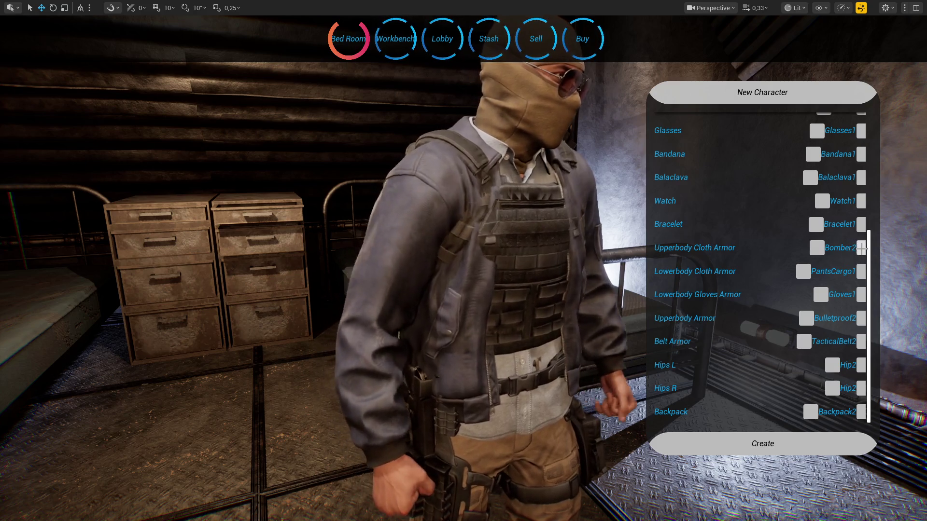
pyautogui.click(861, 248)
pyautogui.click(860, 247)
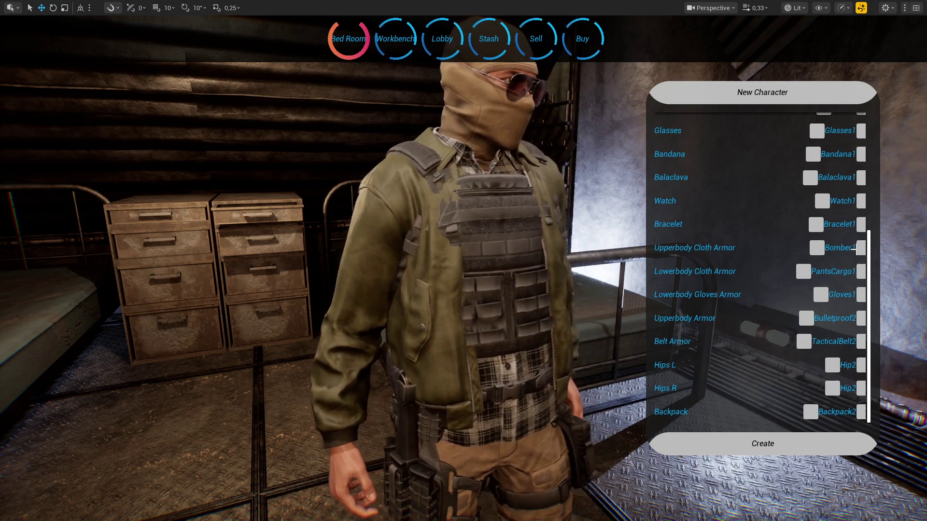
pyautogui.click(817, 247)
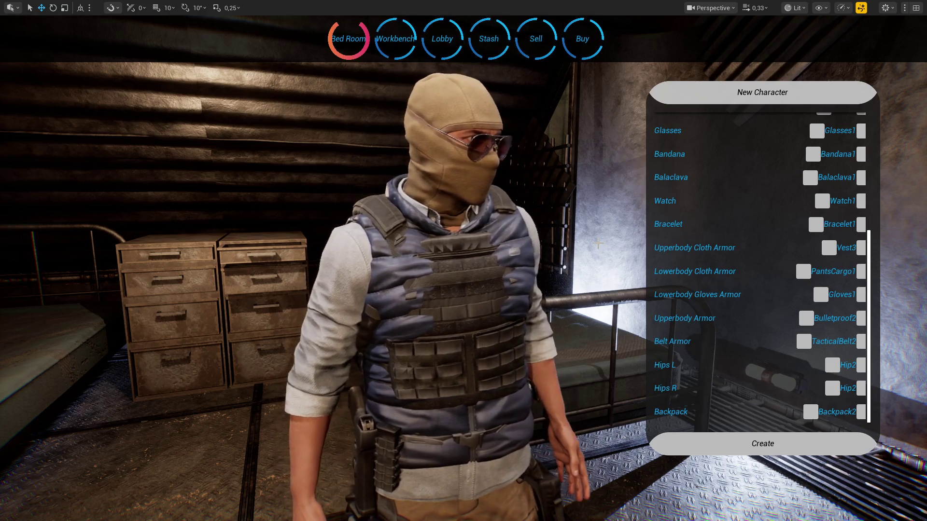
pyautogui.scroll(-3, 599, 240)
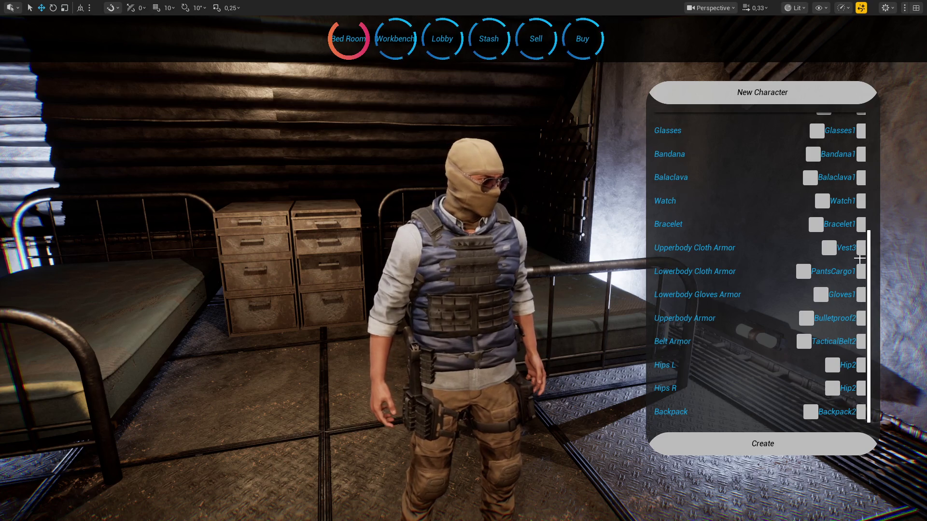
pyautogui.click(861, 249)
# Cycle the upper-body outfit through hoodies up to red Hoodie6 and the jackets to desert-camo Jacket9.
pyautogui.click(861, 248)
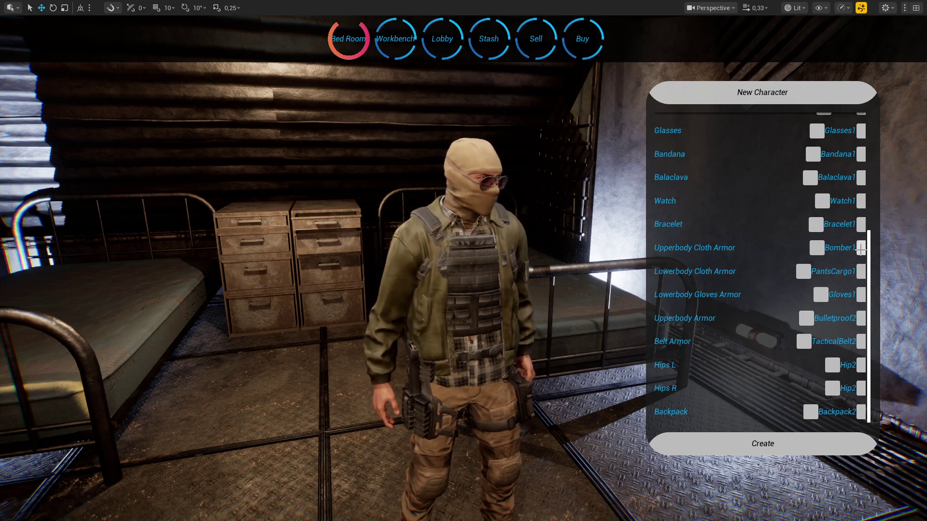
pyautogui.click(861, 248)
pyautogui.click(861, 249)
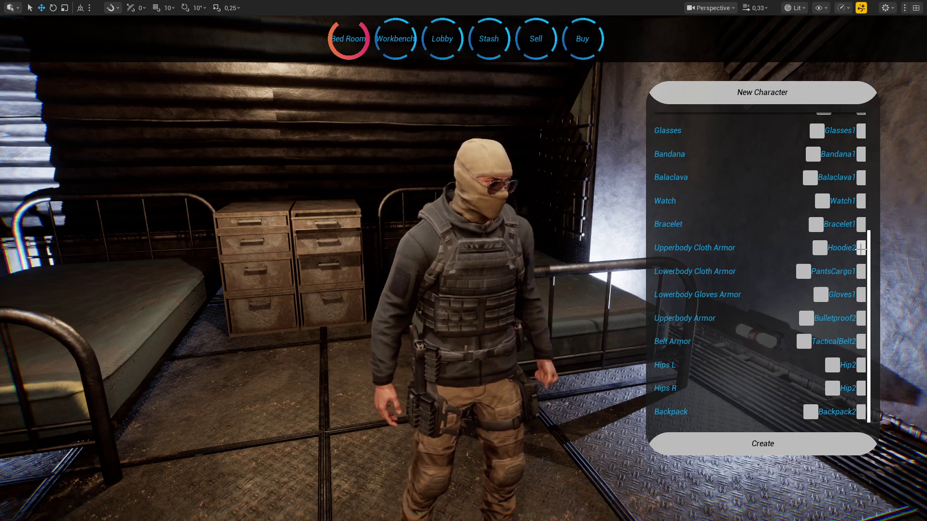
pyautogui.click(860, 248)
pyautogui.click(861, 249)
pyautogui.click(861, 248)
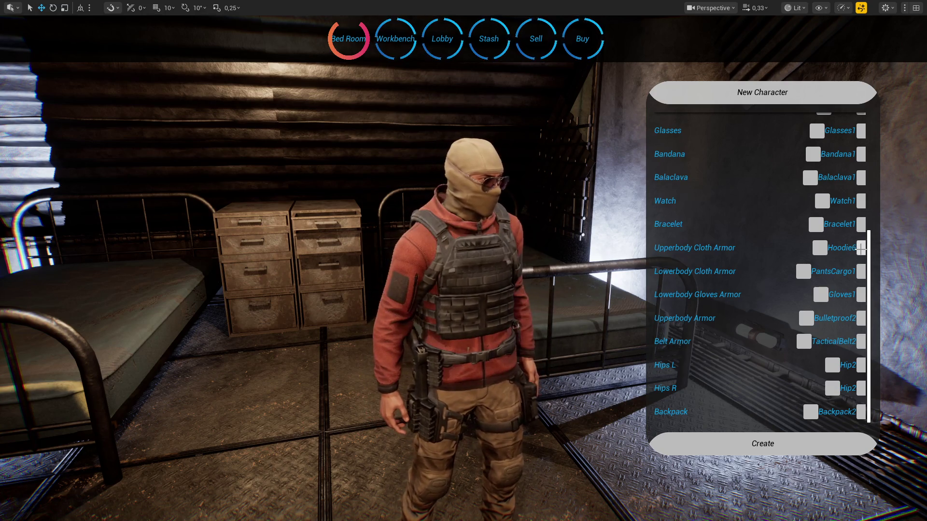
pyautogui.click(861, 249)
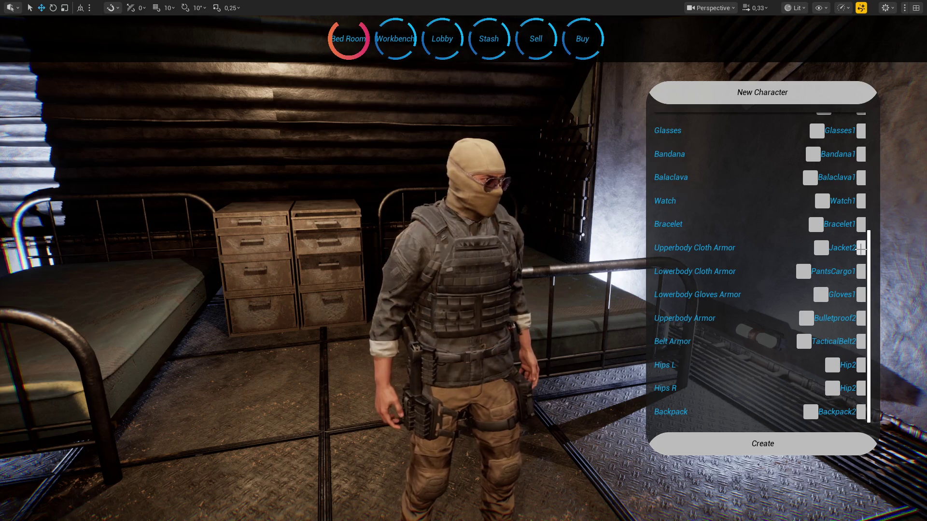
pyautogui.click(860, 249)
pyautogui.click(861, 249)
pyautogui.click(861, 248)
pyautogui.click(861, 248)
pyautogui.click(861, 248)
pyautogui.click(861, 249)
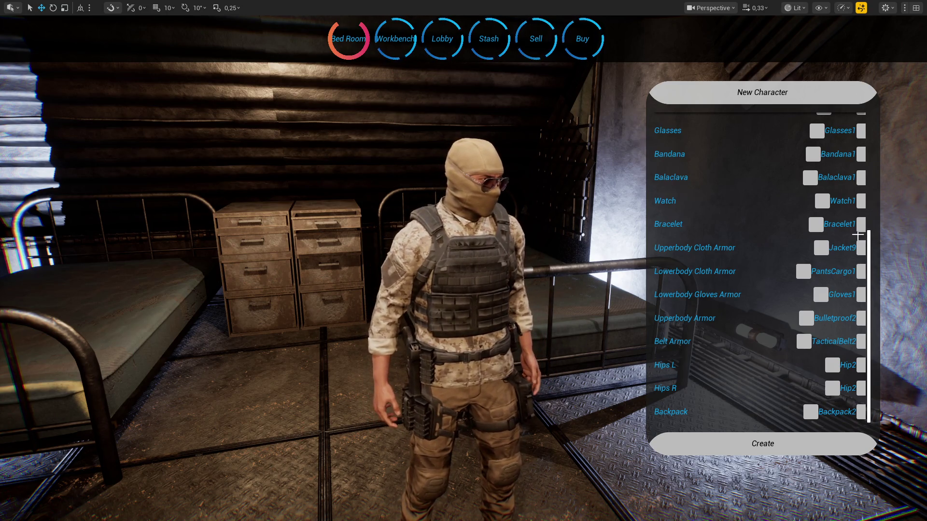
pyautogui.click(752, 343)
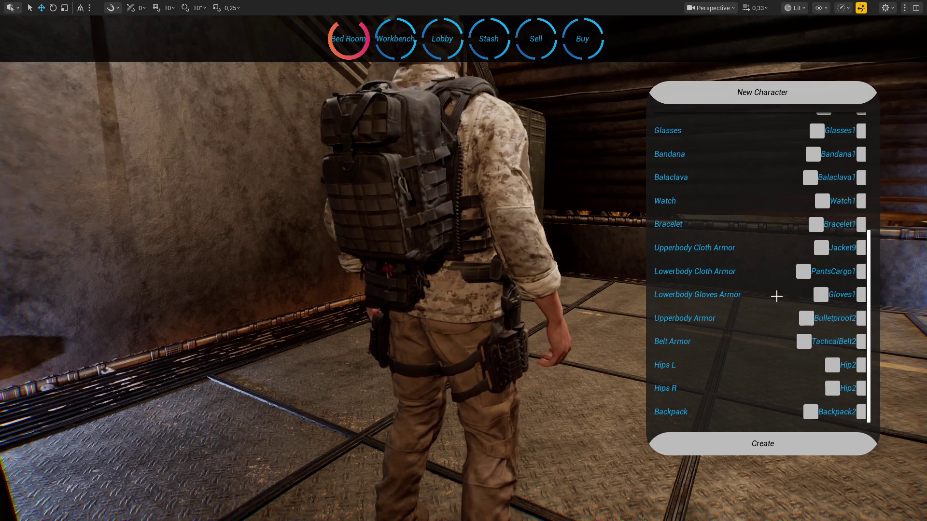
# Try PantsCargo2, revert to PantsCargo1, and cycle the upper body through the JacketGorka variants.
pyautogui.click(860, 271)
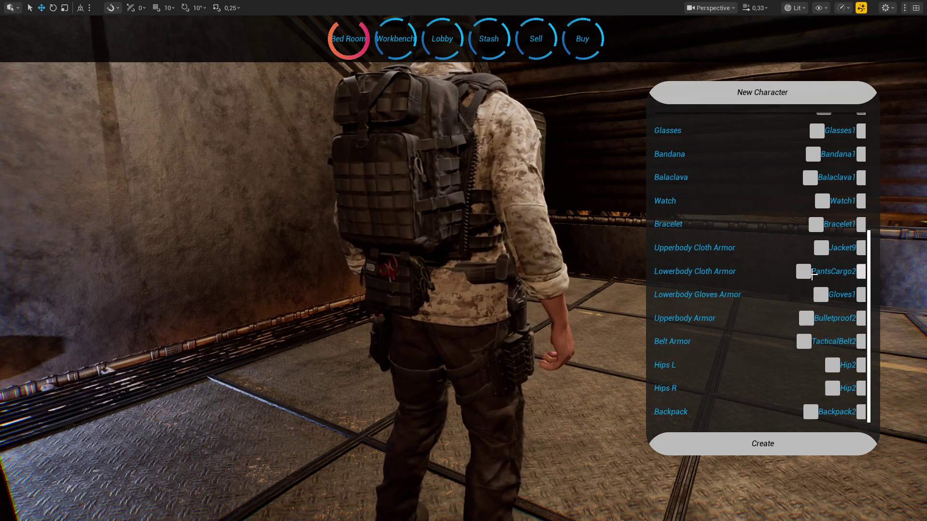
pyautogui.click(803, 271)
pyautogui.click(861, 248)
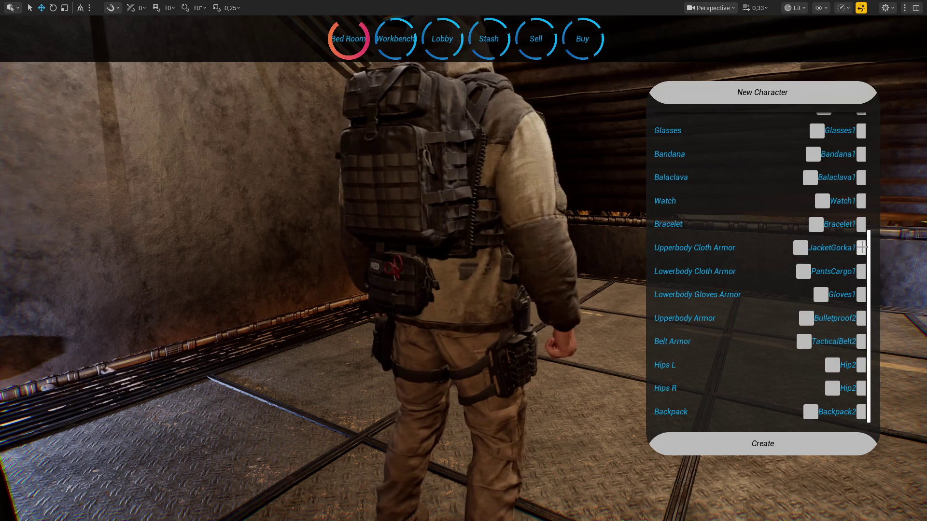
pyautogui.click(862, 248)
pyautogui.click(862, 247)
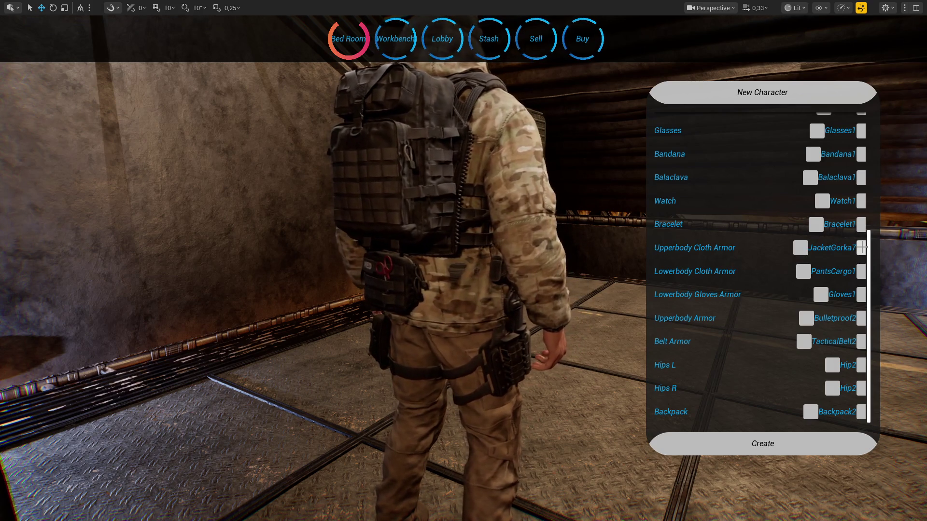
pyautogui.click(862, 247)
pyautogui.click(861, 248)
pyautogui.click(862, 248)
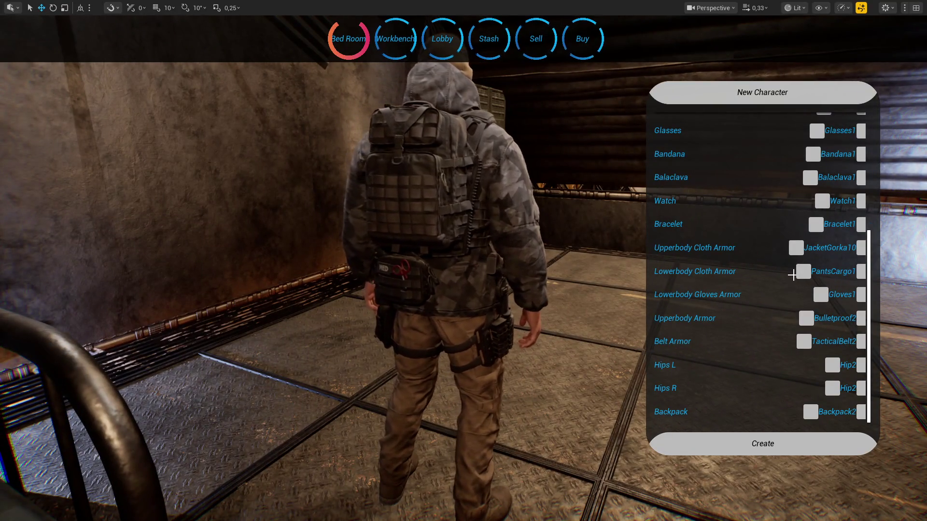
# Cycle the hooded jackets from JacketHood2 to JacketHood13 and exit immersive full-screen view.
pyautogui.click(861, 248)
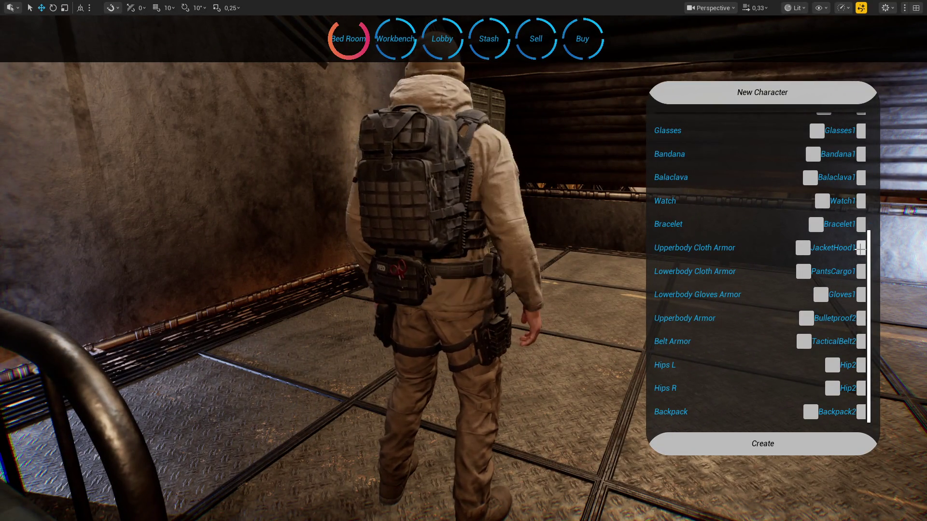
pyautogui.click(861, 248)
pyautogui.click(861, 248)
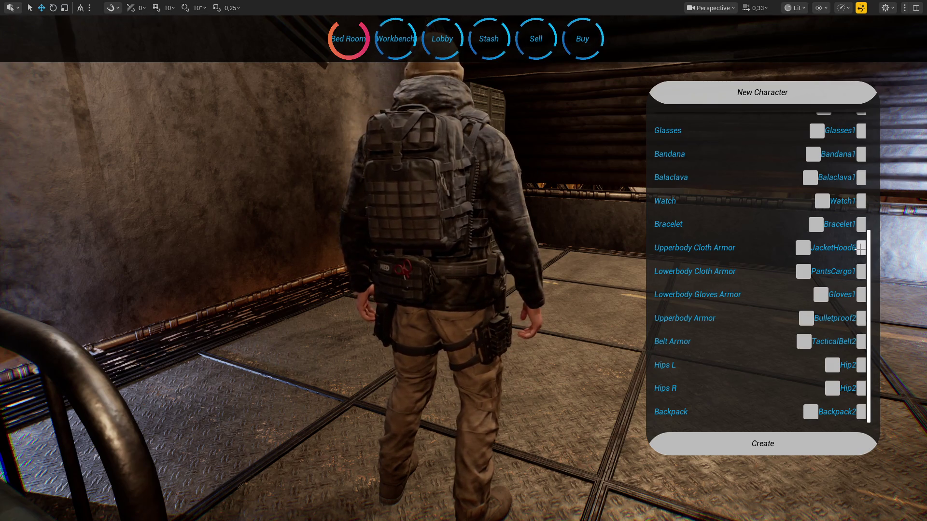
pyautogui.click(861, 248)
pyautogui.click(861, 248)
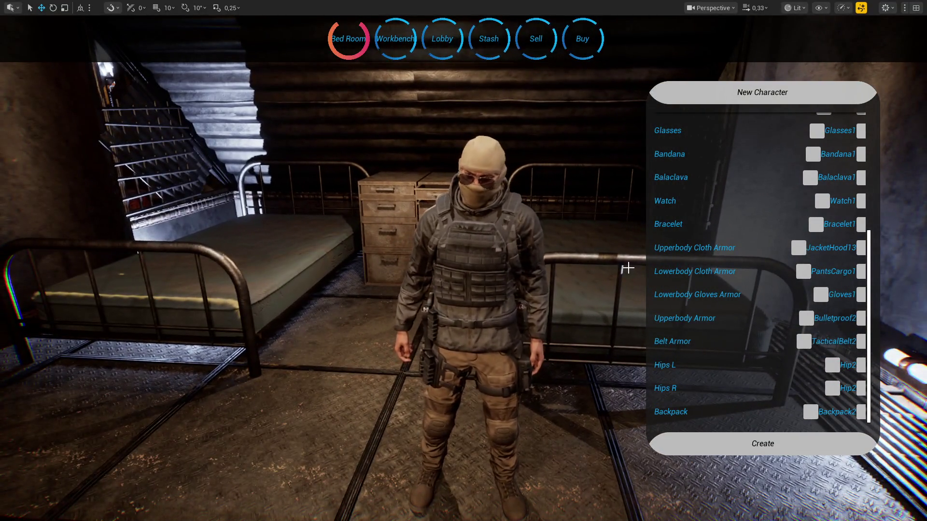
pyautogui.press('F11')
# End the play session, switch to game view, enlarge the Content Browser and show the Content folder.
pyautogui.click(267, 37)
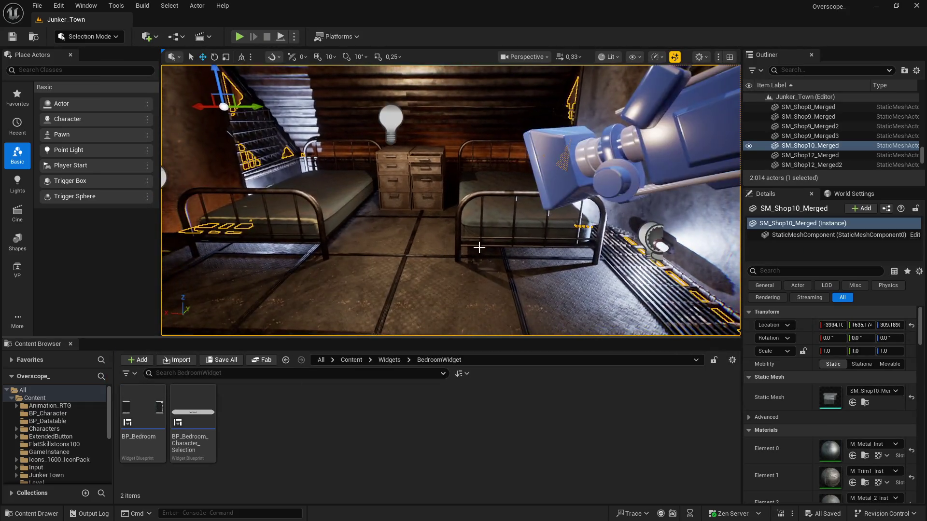
pyautogui.press('g')
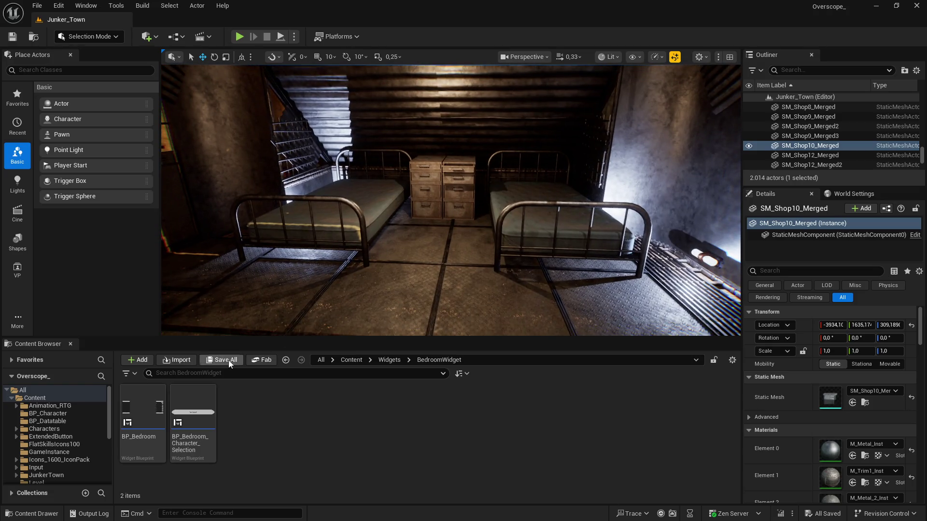
pyautogui.moveTo(288, 337); pyautogui.dragTo(282, 245)
pyautogui.click(352, 338)
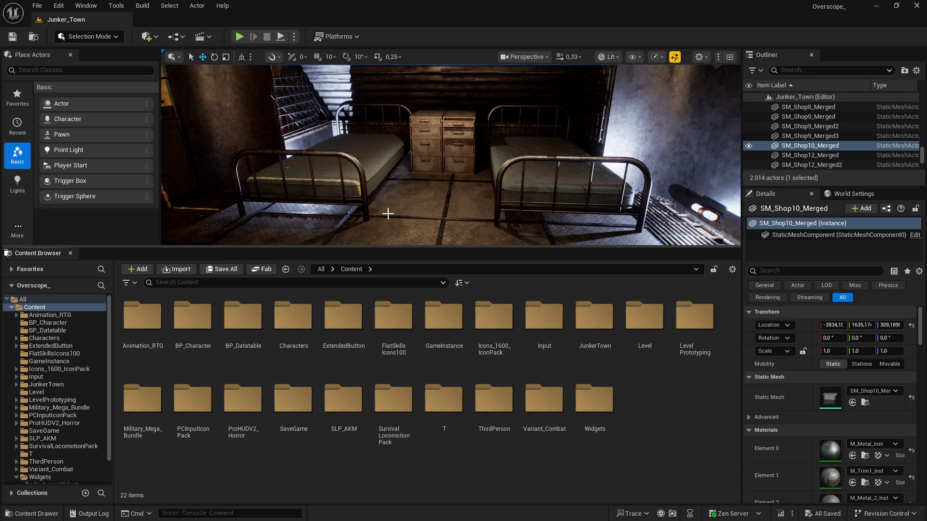
pyautogui.moveTo(383, 213); pyautogui.dragTo(372, 208)
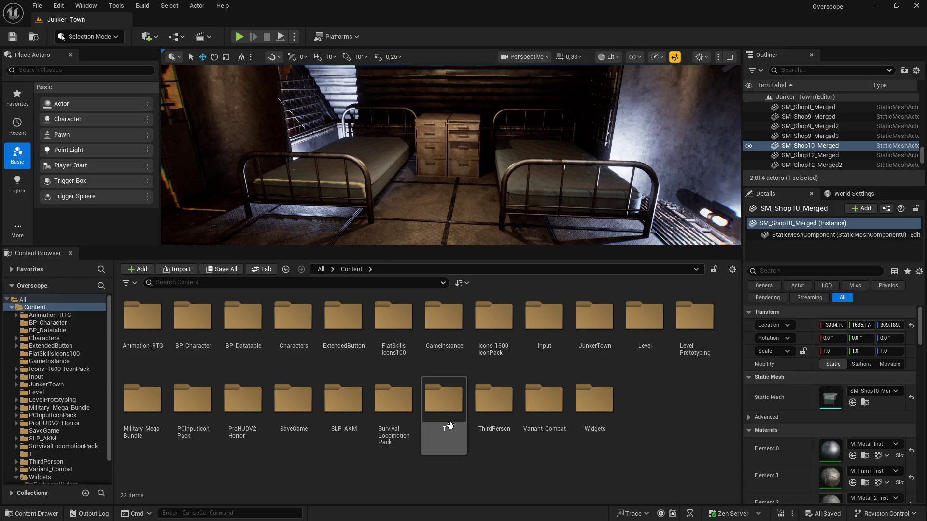
pyautogui.doubleClick(145, 406)
# Browse the Mesh, Helmet_Modul and Helmet_Mask folders, then switch over to Visual Studio.
pyautogui.doubleClick(292, 321)
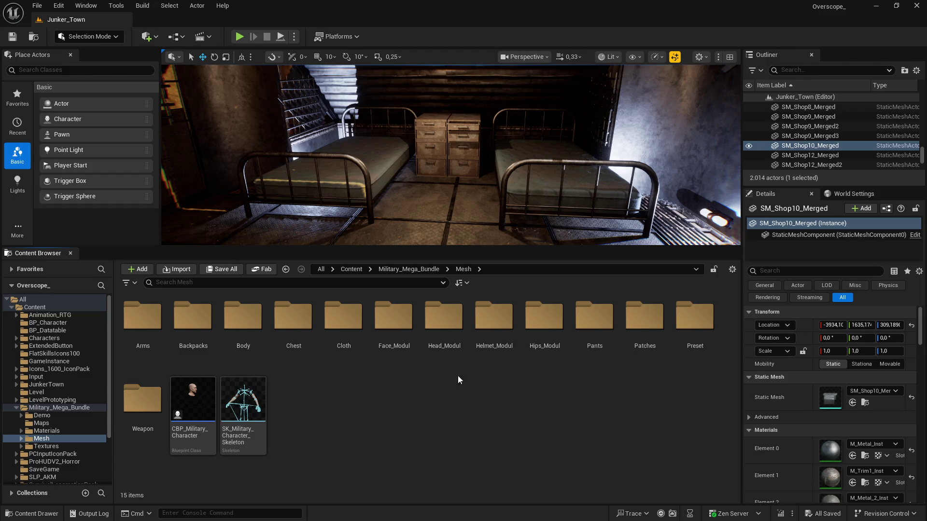
pyautogui.doubleClick(493, 317)
pyautogui.hotkey('alt', 'Left')
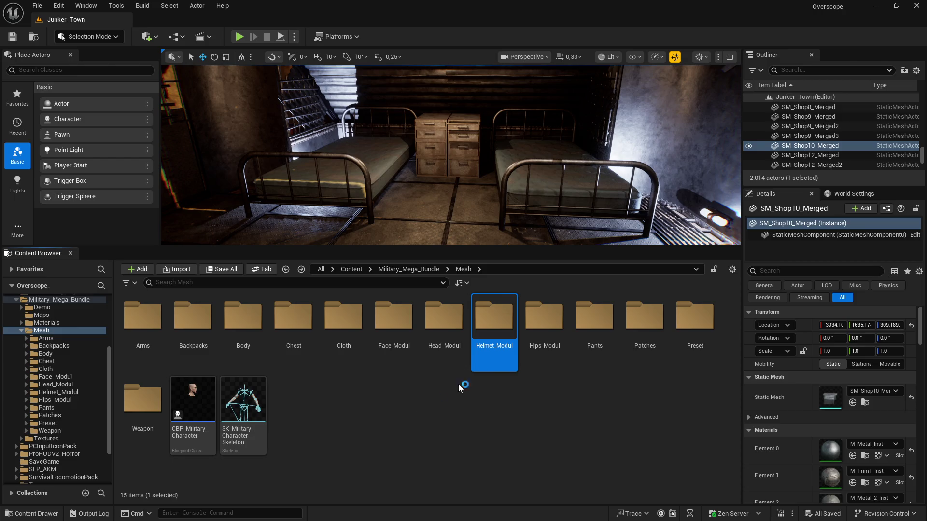
pyautogui.doubleClick(502, 321)
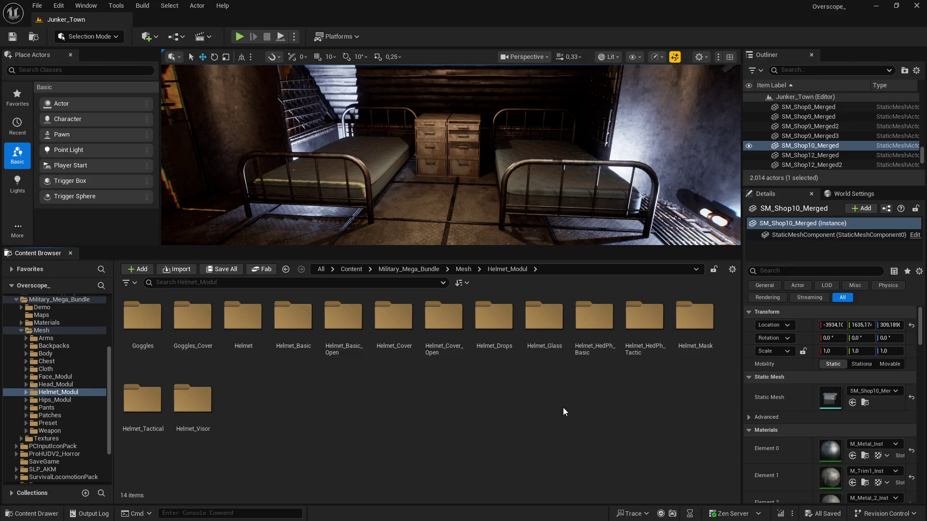
pyautogui.doubleClick(695, 316)
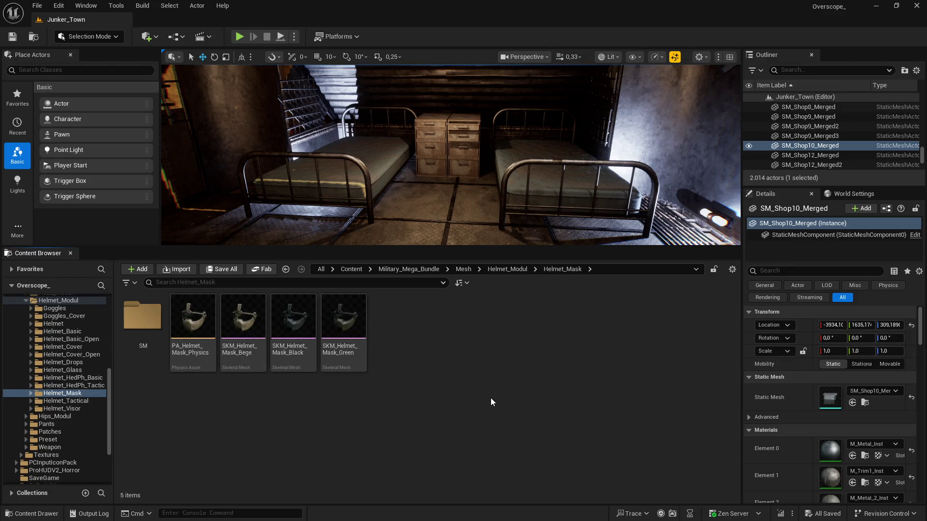
pyautogui.hotkey('alt', 'Left')
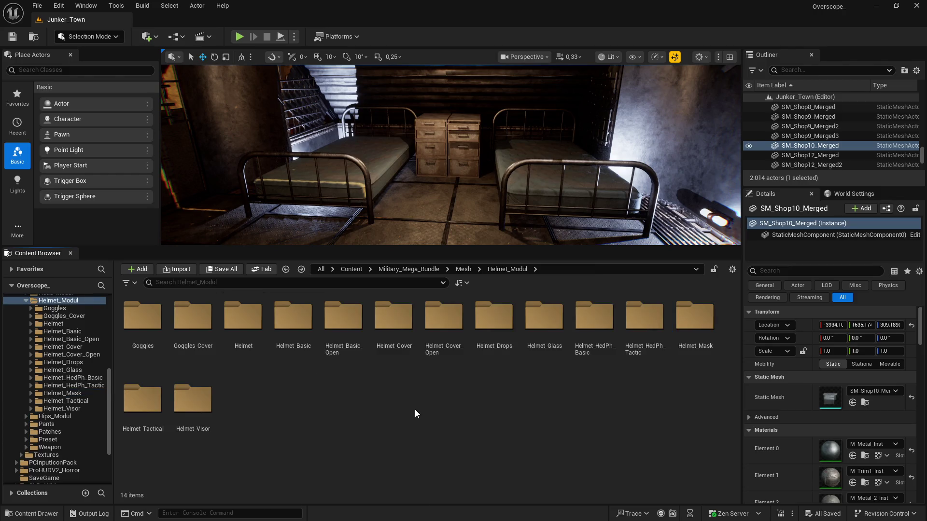
pyautogui.press('super')
pyautogui.click(318, 513)
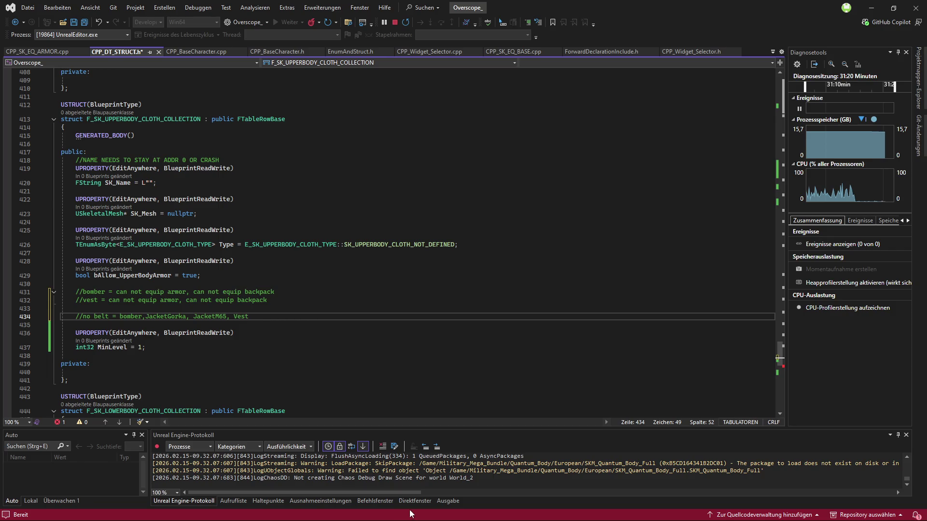
# Close the Unreal Editor and save all modified code files in Visual Studio.
pyautogui.press('super')
pyautogui.click(388, 512)
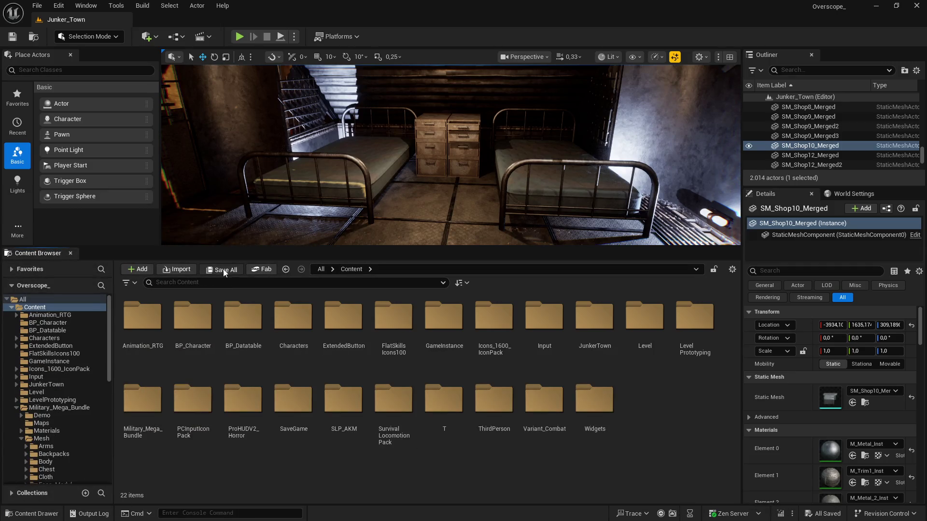
pyautogui.click(916, 7)
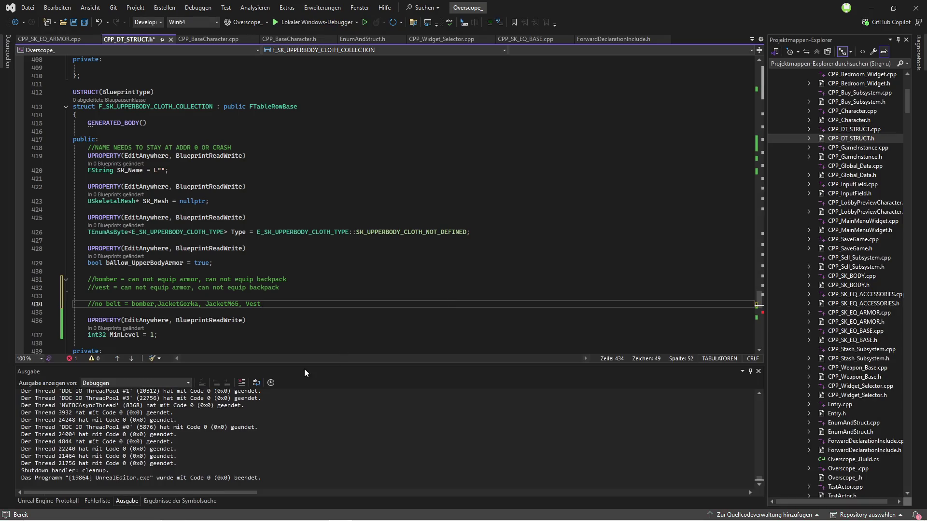
pyautogui.moveTo(303, 363); pyautogui.dragTo(304, 345)
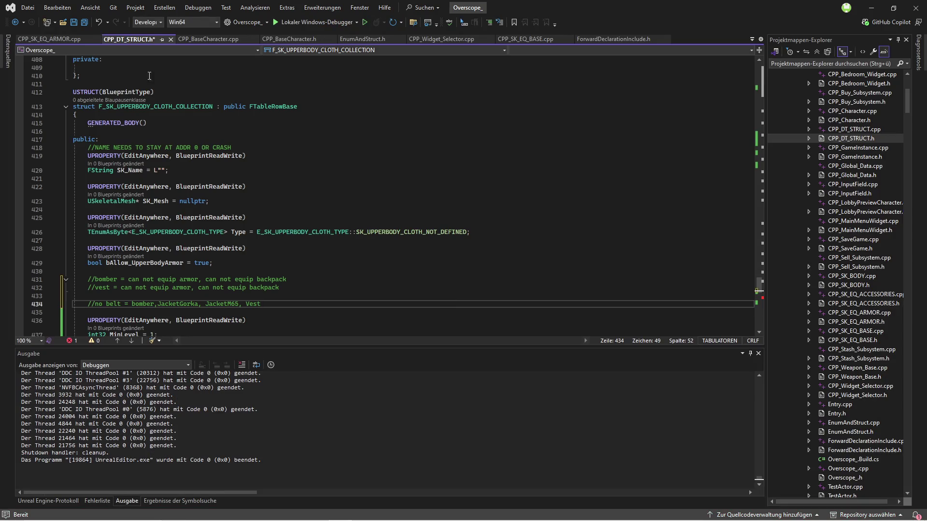
pyautogui.click(85, 23)
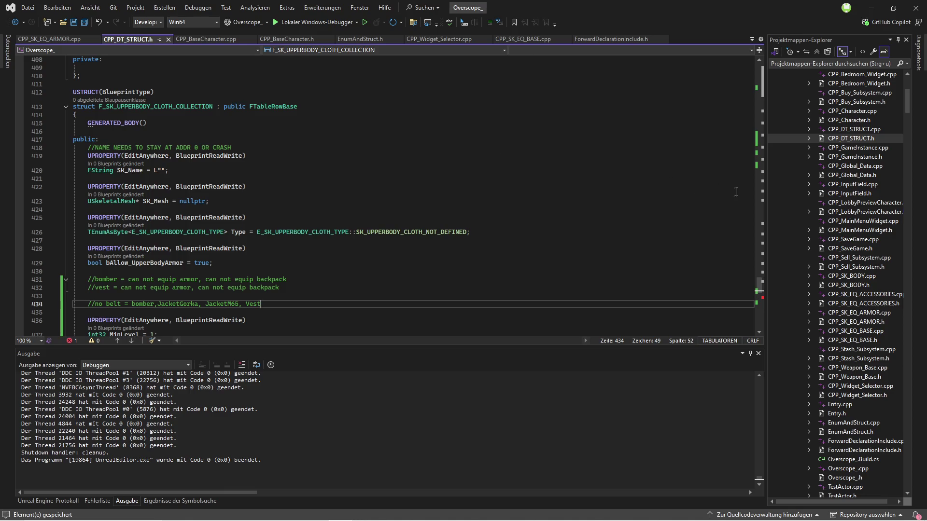
# Open CPP_SK_EQ_ARMOR.h from the widened Solution Explorer.
pyautogui.moveTo(765, 196); pyautogui.dragTo(642, 195)
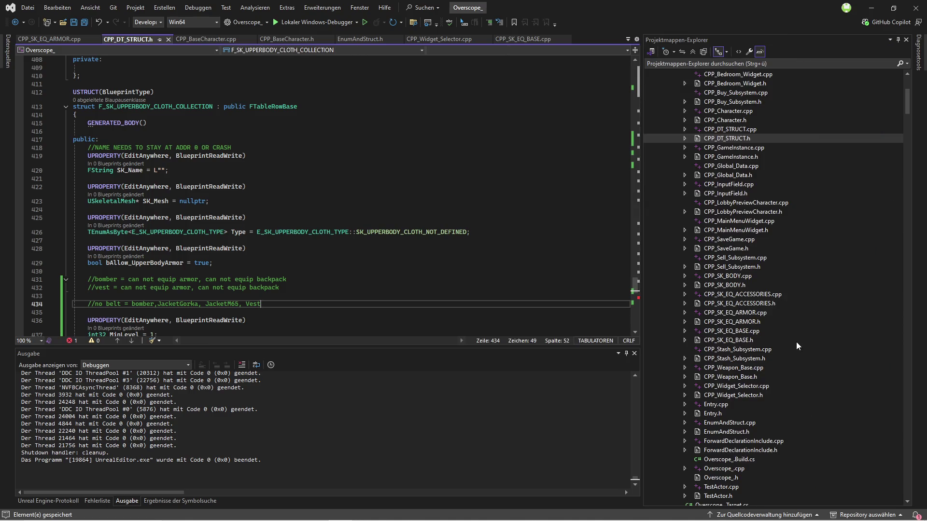
pyautogui.click(751, 326)
pyautogui.doubleClick(750, 327)
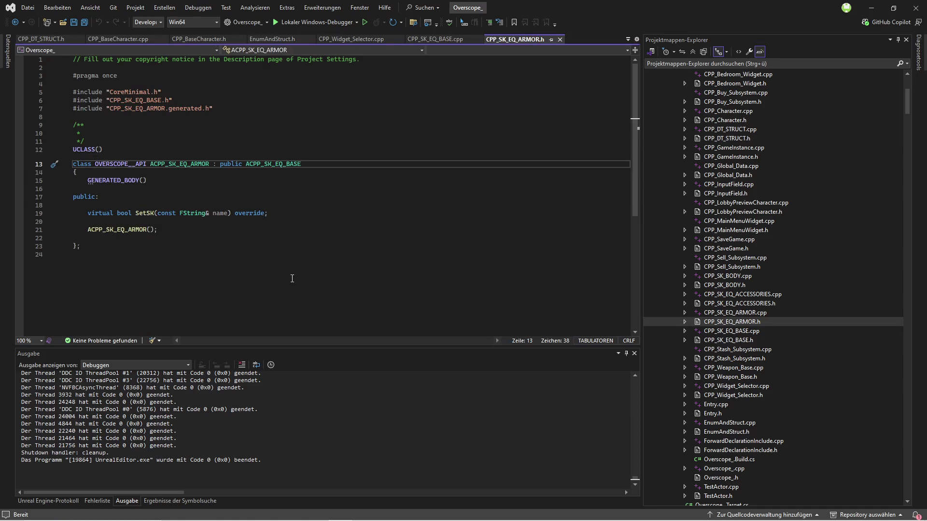
# Place the caret in the CPP_SK_EQ_ARMOR.h class body and build the Overscope_ project with Ctrl+Shift+B.
pyautogui.click(237, 238)
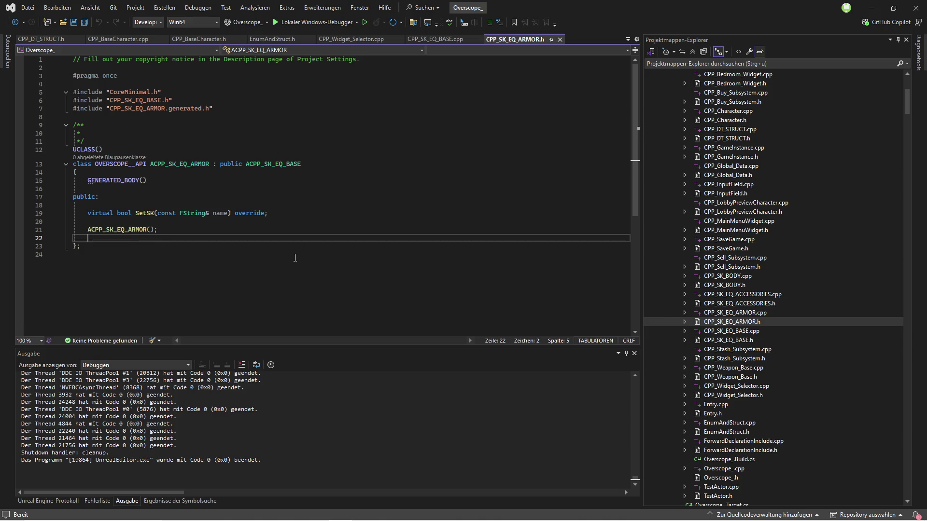
pyautogui.hotkey('ctrl', 'shift', 'b')
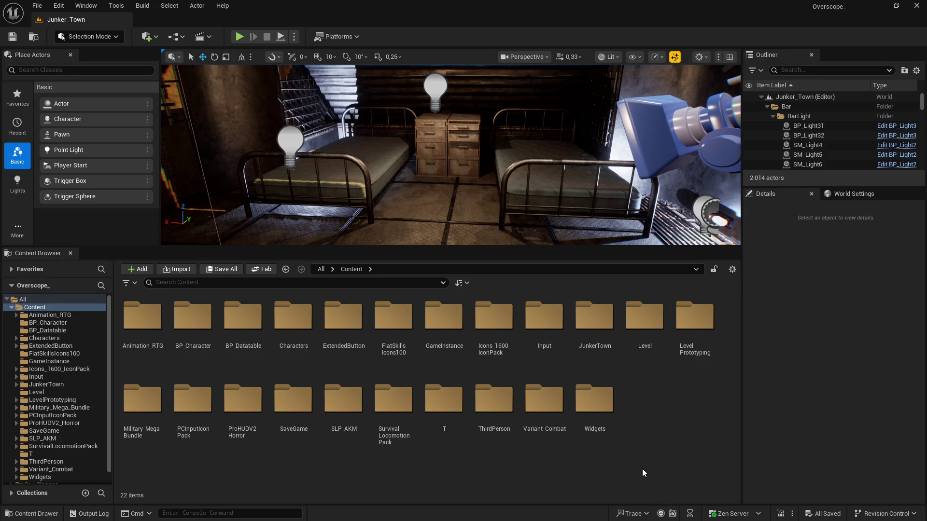
# Open the Edit menu in the relaunched Unreal Editor.
pyautogui.click(58, 5)
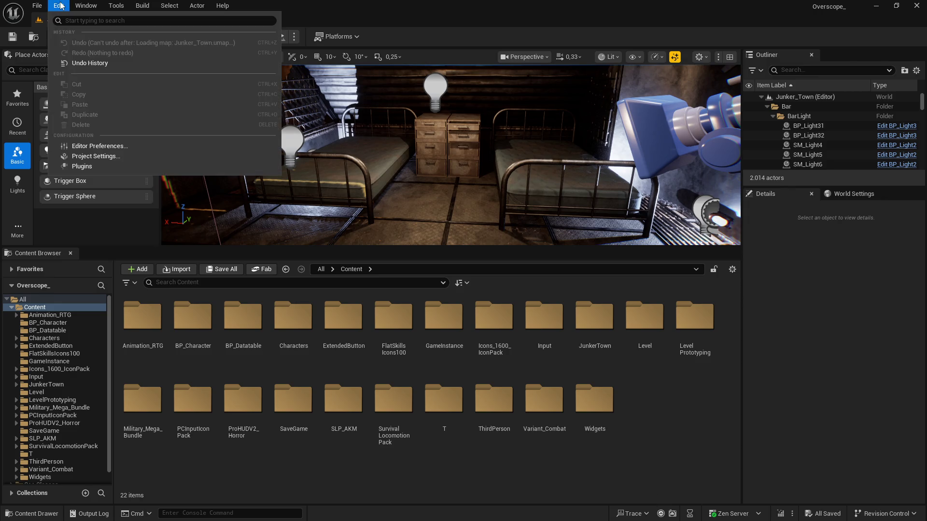
# Start adding a new C++ class, briefly bringing up the browser and hiding it again.
pyautogui.moveTo(83, 5)
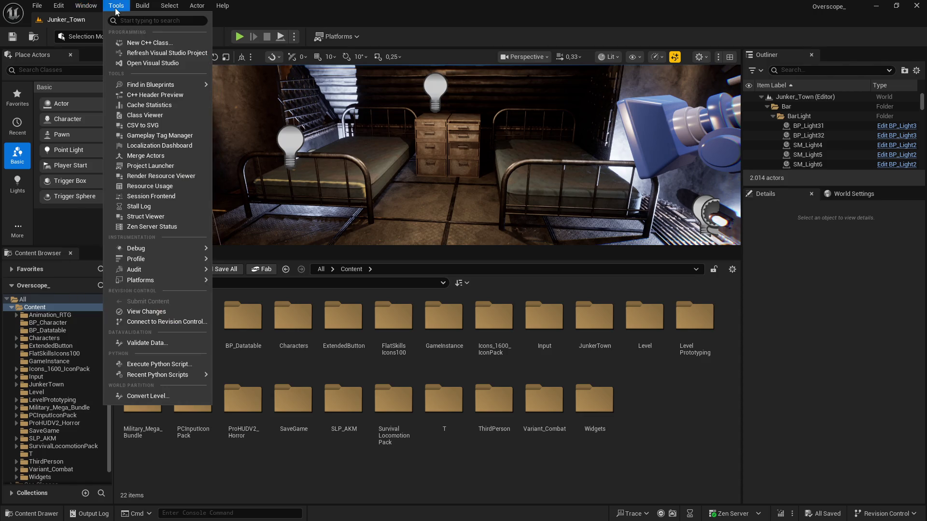
pyautogui.click(164, 46)
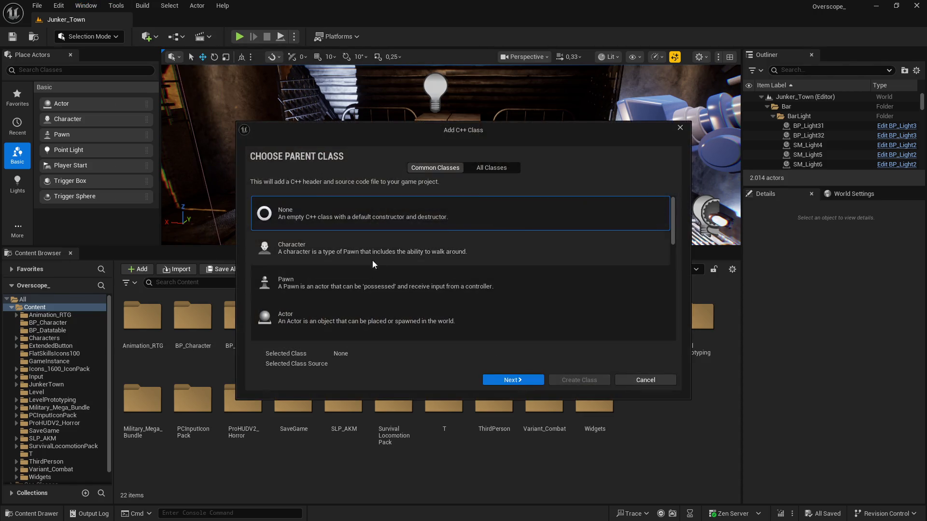
pyautogui.press('super')
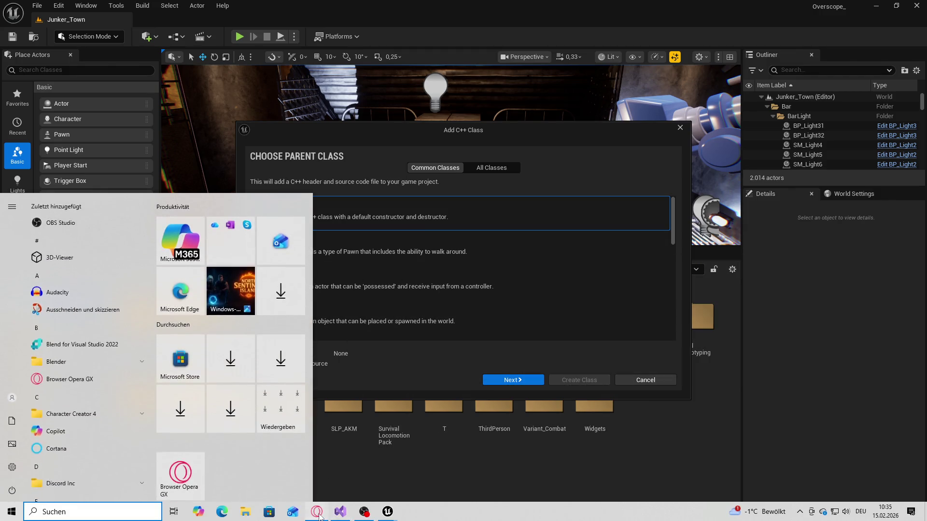
pyautogui.click(316, 511)
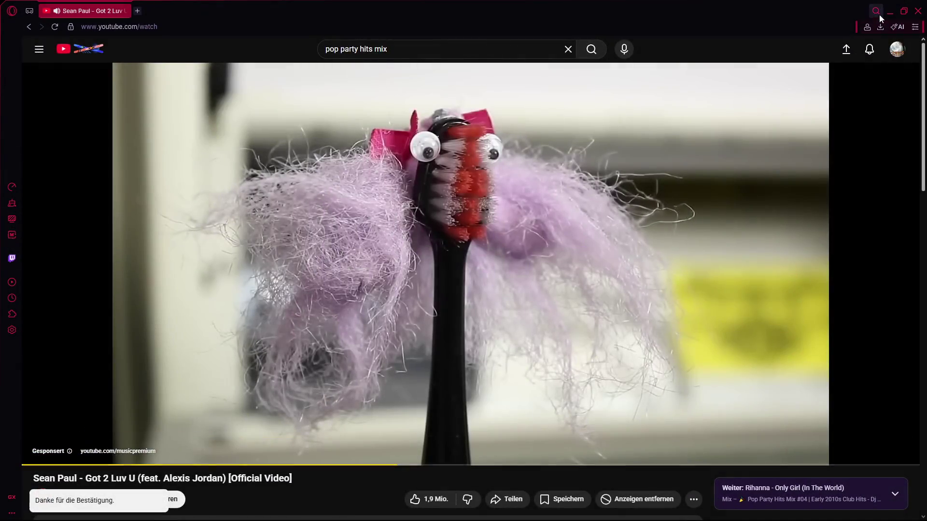
pyautogui.click(890, 11)
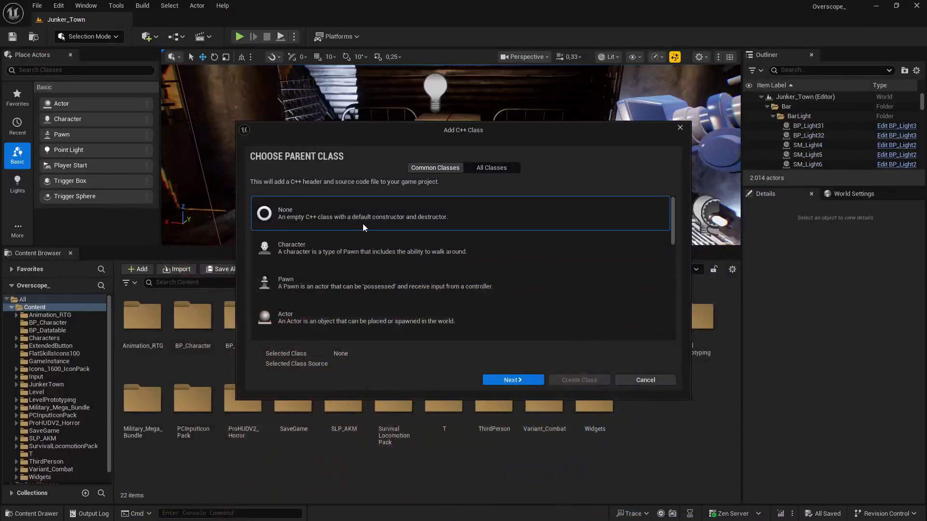
# Pick CPP_SK_EQ_ARMOR as the parent class from the full class list.
pyautogui.click(497, 167)
pyautogui.write('a')
pyautogui.press('BackSpace')
pyautogui.write('armor')
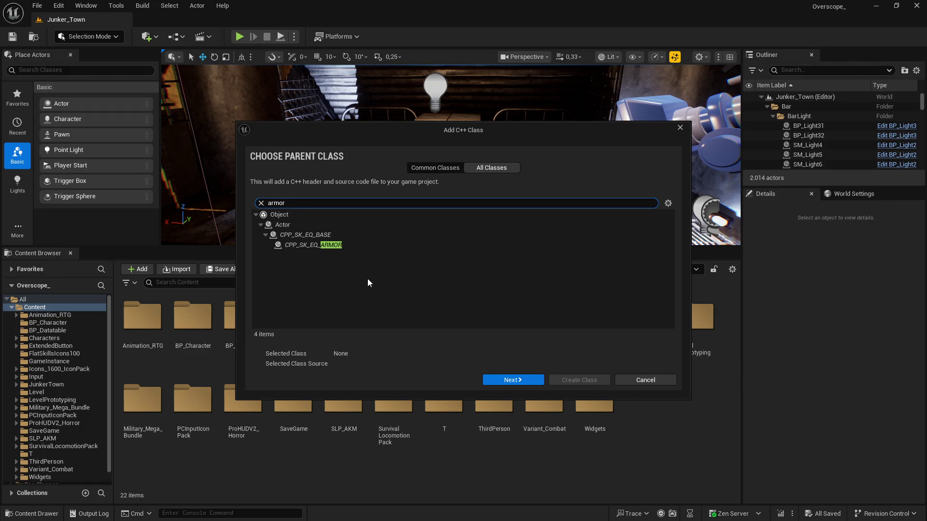
pyautogui.click(321, 246)
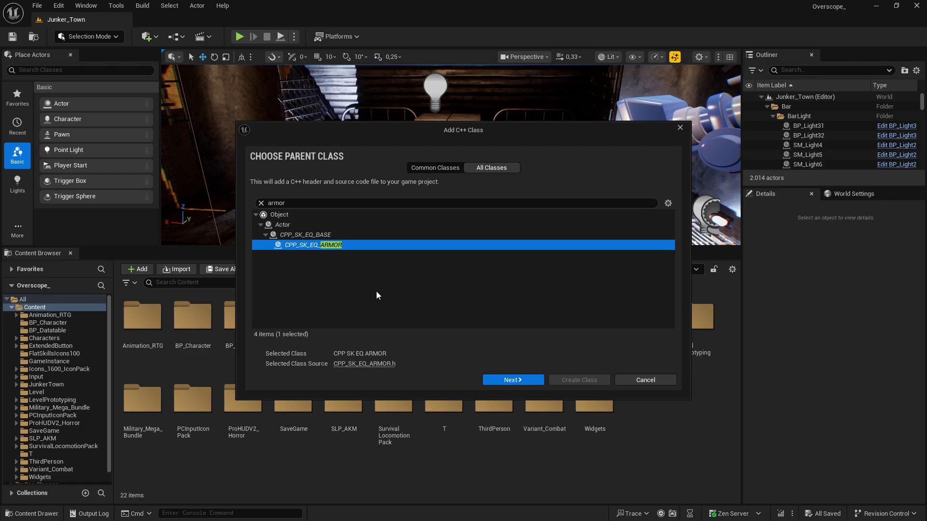
pyautogui.click(495, 381)
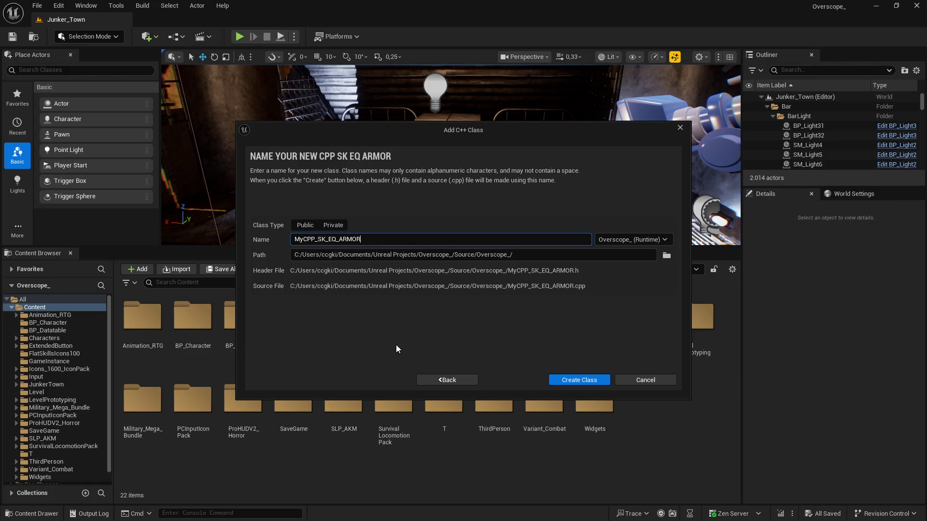
# Name the class CPP_SK_EQ_HELMET and create it.
pyautogui.press('BackSpace')
pyautogui.press('BackSpace')
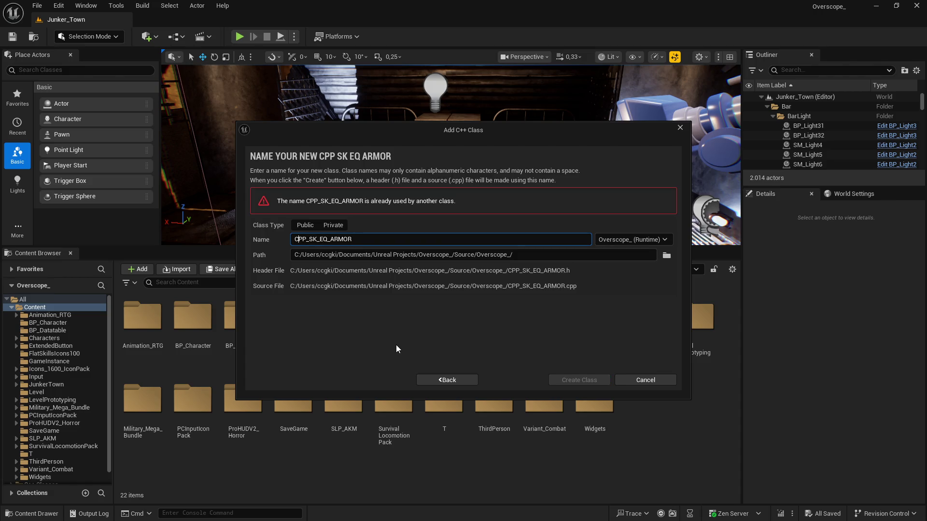
pyautogui.press('BackSpace')
pyautogui.press('BackSpace')
pyautogui.press('BackSpace')
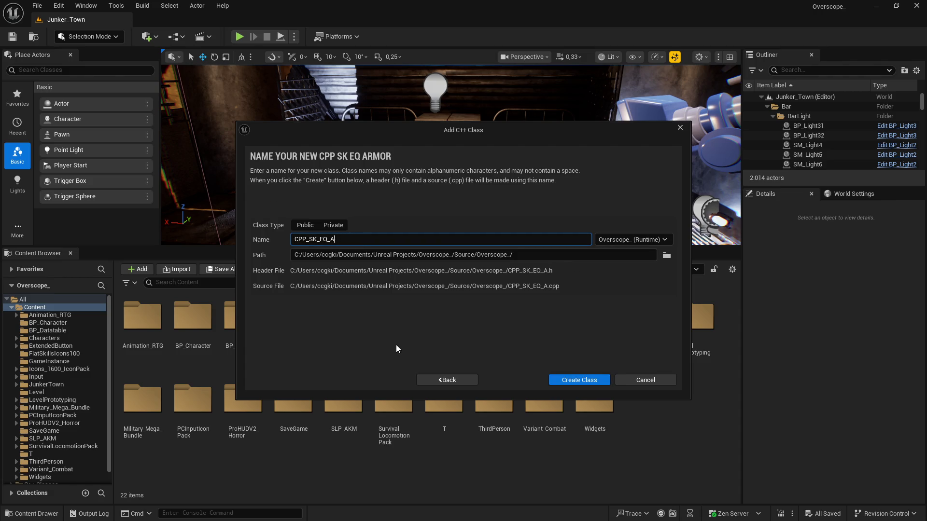
pyautogui.write('HEL')
pyautogui.write('MET')
pyautogui.click(579, 380)
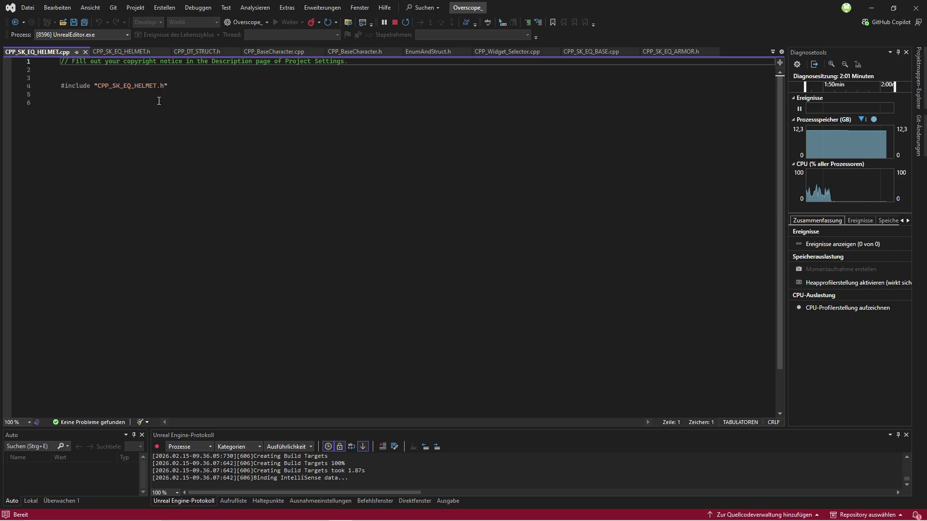
# View the new helmet header, reload all changed projects and stop the debugging session.
pyautogui.click(130, 53)
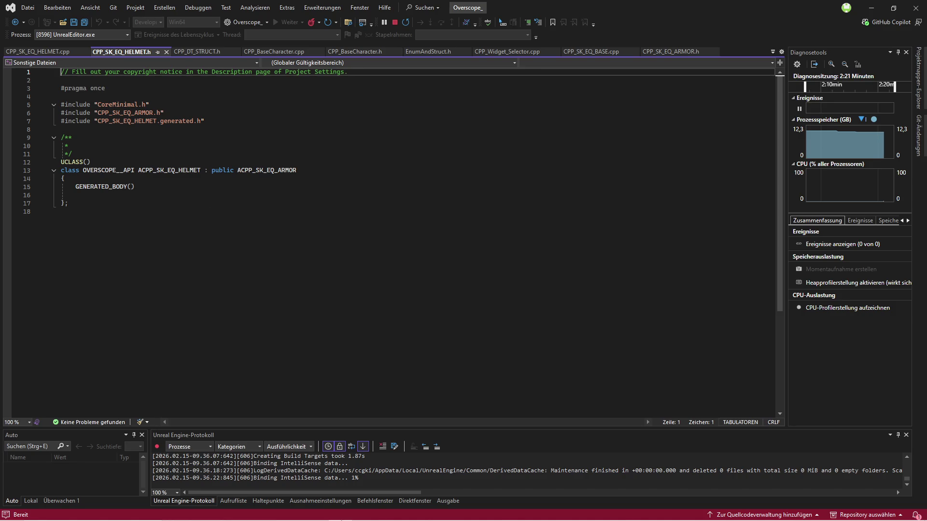
pyautogui.moveTo(389, 514)
pyautogui.click(410, 434)
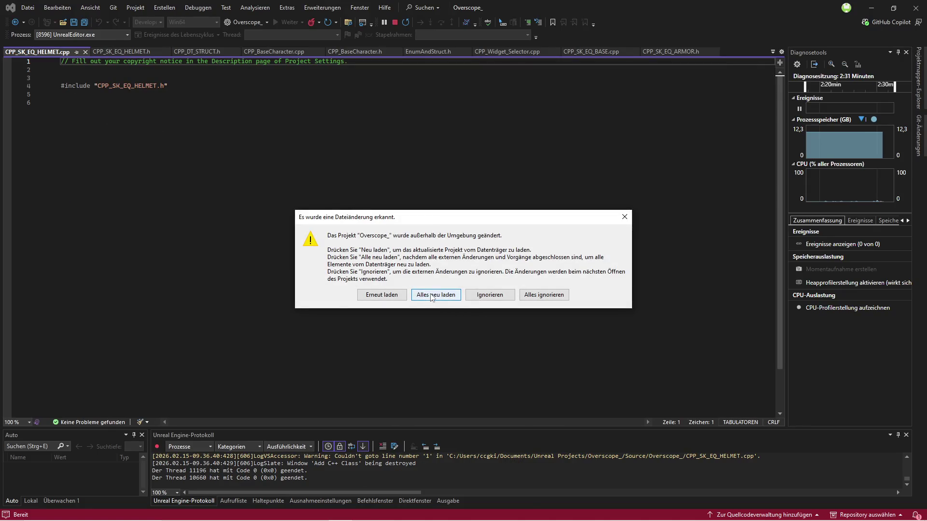
pyautogui.click(437, 297)
pyautogui.click(500, 279)
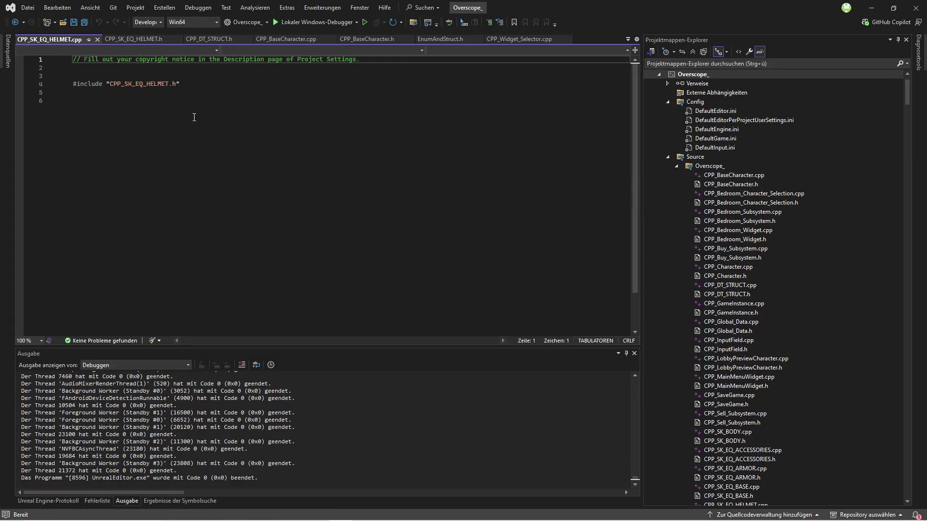
# Save all files, open CPP_SK_EQ_HELMET.h and delete the empty comment block above UCLASS.
pyautogui.click(84, 22)
pyautogui.hotkey('ctrl', 'k')
pyautogui.hotkey('ctrl', 'o')
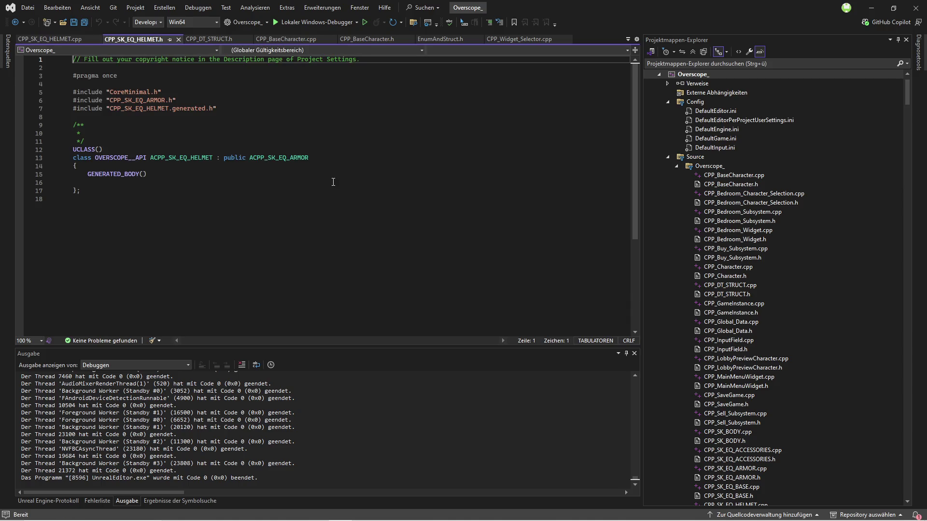
pyautogui.moveTo(72, 125); pyautogui.dragTo(72, 150)
pyautogui.press('BackSpace')
# Add empty public: and private: sections after GENERATED_BODY(), save the header and build the project.
pyautogui.click(172, 150)
pyautogui.press('Return')
pyautogui.press('BackSpace')
pyautogui.write('public')
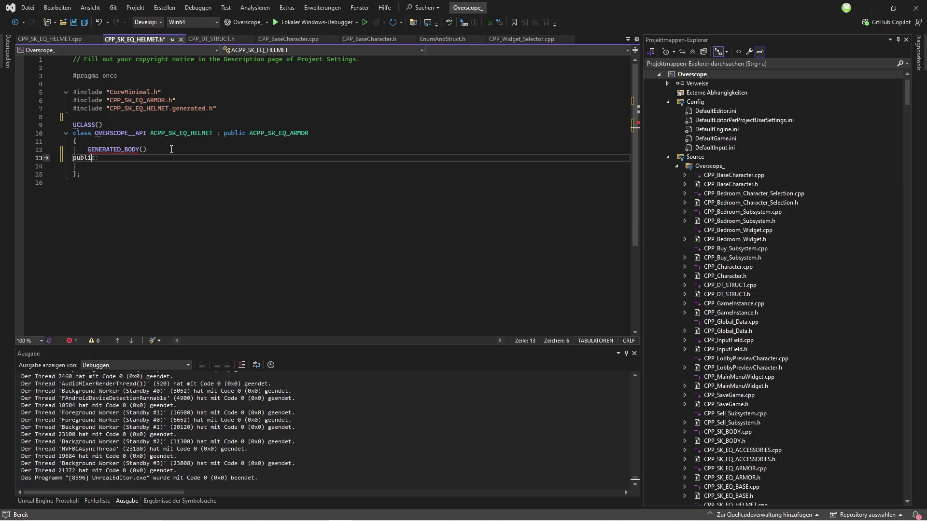
pyautogui.write(':')
pyautogui.press('Return')
pyautogui.press('Return')
pyautogui.write('private:')
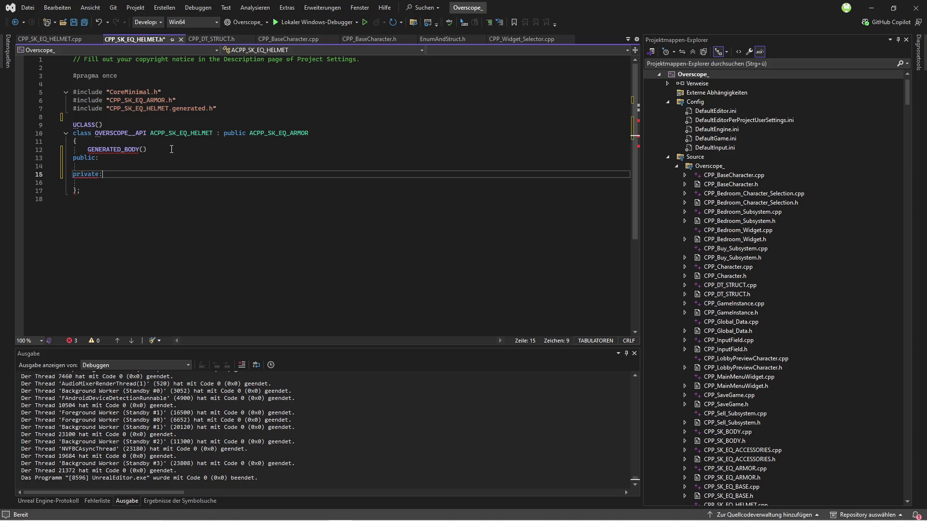
pyautogui.click(165, 153)
pyautogui.press('Return')
pyautogui.click(115, 193)
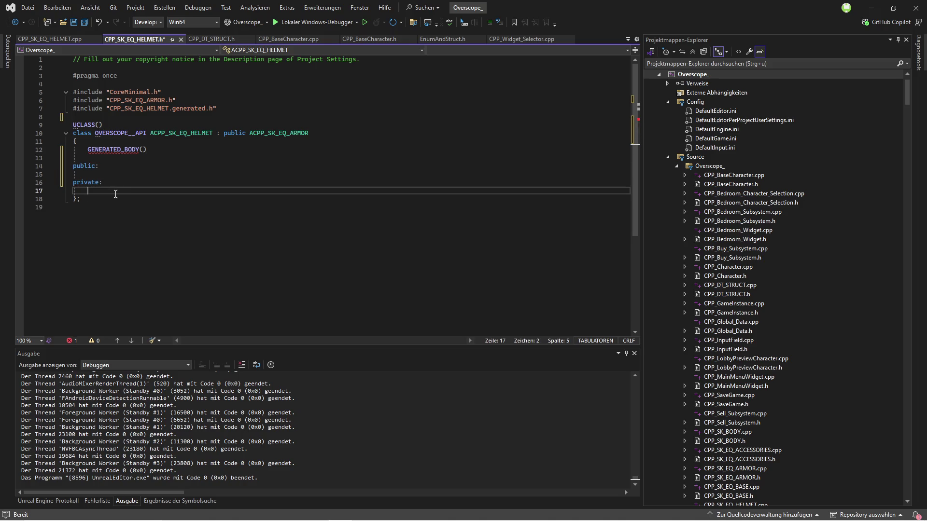
pyautogui.click(84, 22)
pyautogui.hotkey('ctrl', 'shift', 'b')
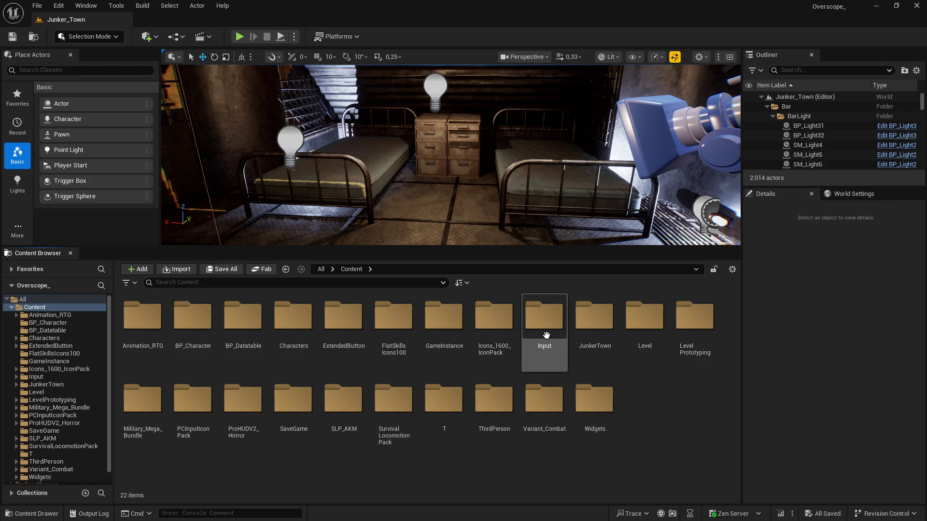
# Open DT_HAIR_COLLECTION from the BP_Datatable folder, then return to the asset browser.
pyautogui.click(407, 393)
pyautogui.moveTo(344, 379)
pyautogui.mouseDown()
pyautogui.moveTo(308, 386)
pyautogui.moveTo(298, 371)
pyautogui.mouseUp()
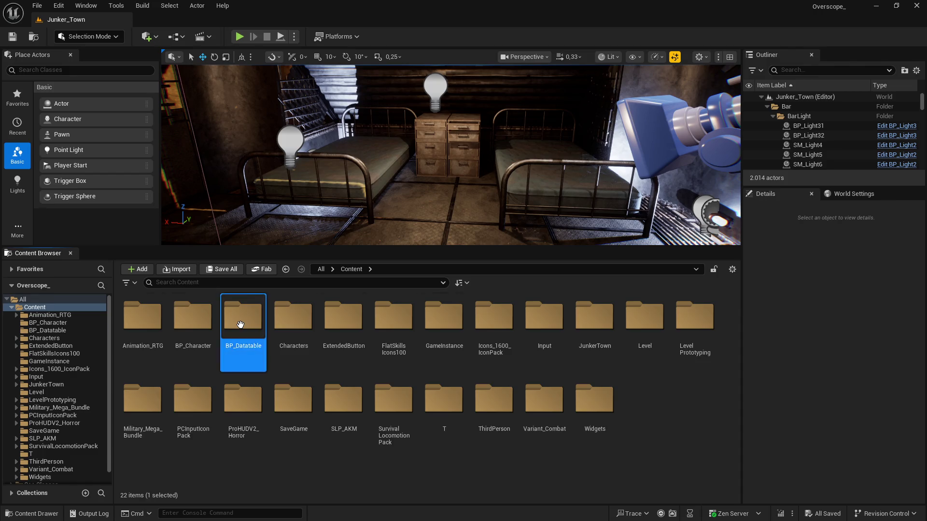
pyautogui.doubleClick(243, 316)
pyautogui.doubleClick(131, 329)
pyautogui.click(423, 397)
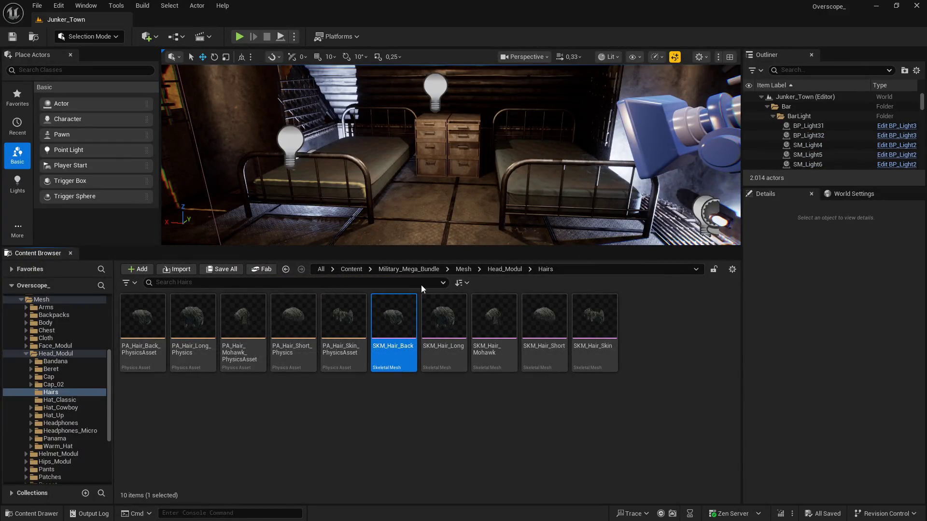
# Browse Head_Modul's Bandana folder, then open Military_Mega_Bundle's Textures folder.
pyautogui.click(503, 271)
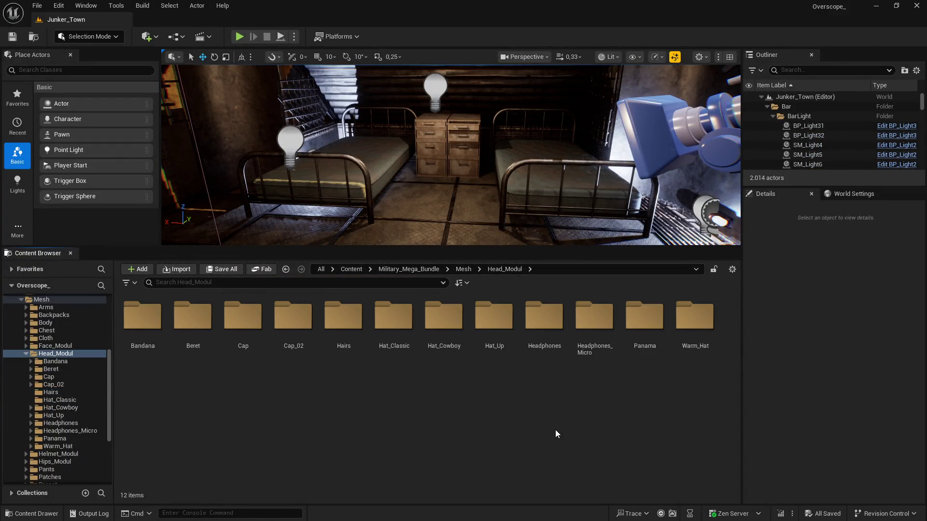
pyautogui.doubleClick(153, 322)
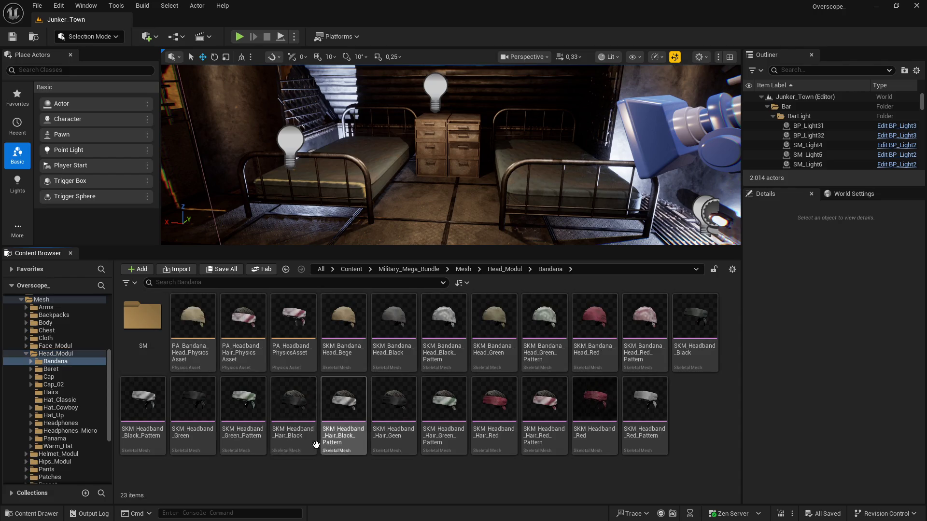
pyautogui.doubleClick(343, 316)
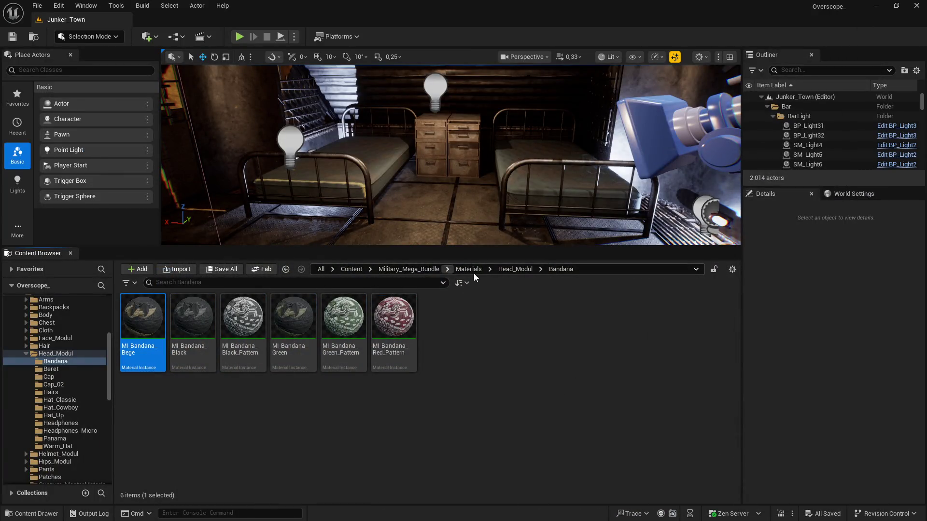
pyautogui.click(409, 269)
pyautogui.doubleClick(343, 316)
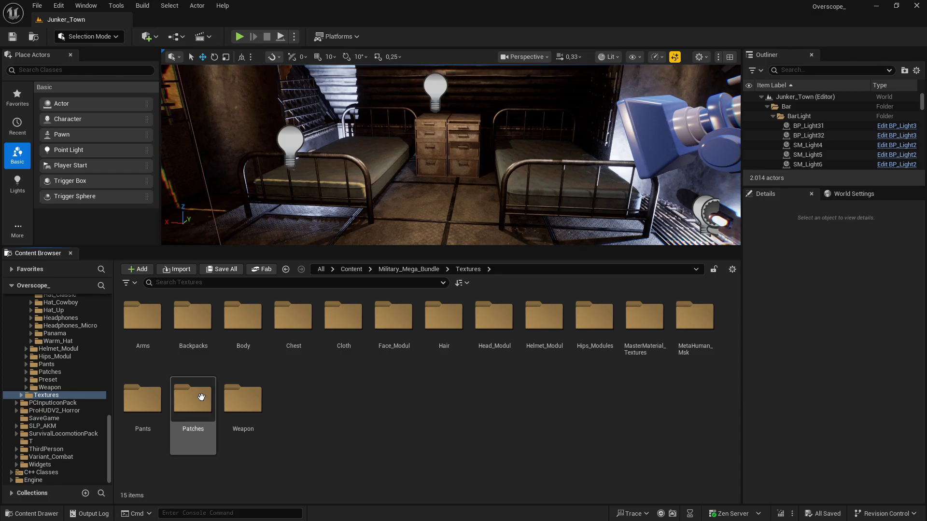
# Open Textures > Arms > Arms and enlarge the asset browser area.
pyautogui.doubleClick(159, 321)
pyautogui.doubleClick(156, 339)
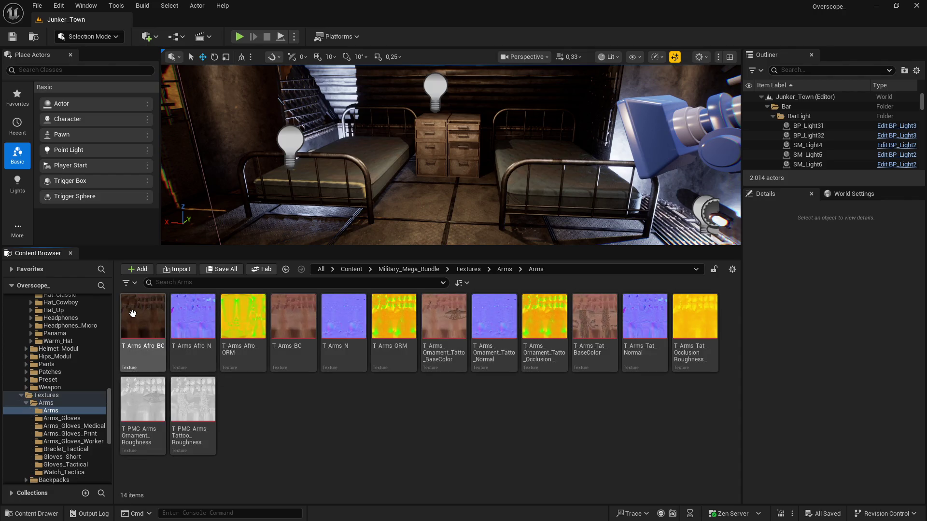
pyautogui.moveTo(133, 314)
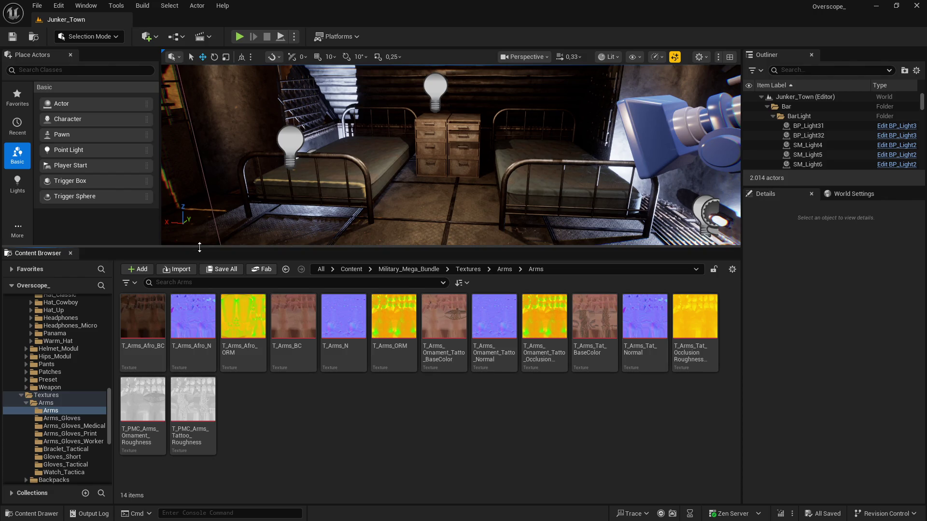
pyautogui.moveTo(199, 248); pyautogui.dragTo(198, 200)
pyautogui.moveTo(149, 259)
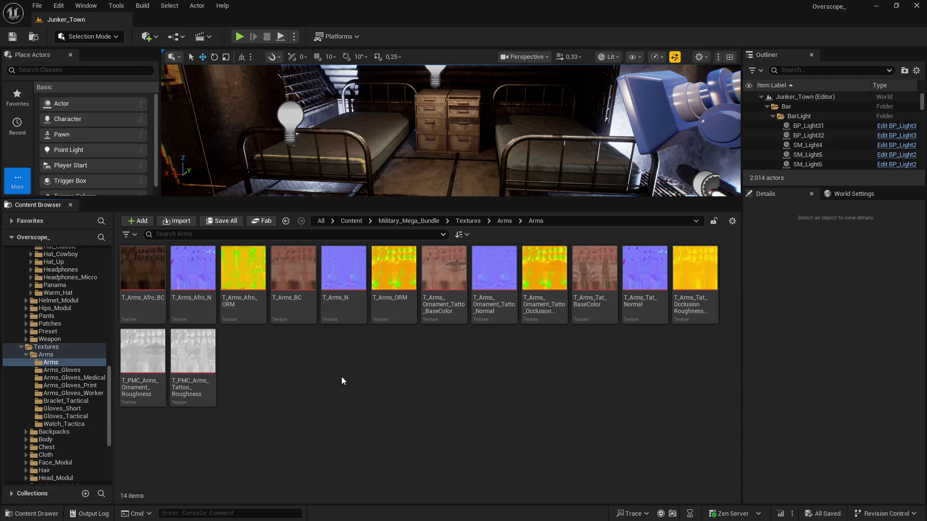
# Look through the Arms_Gloves and Arms_Gloves_Medical folders, then return to Textures.
pyautogui.press('BackSpace')
pyautogui.doubleClick(186, 268)
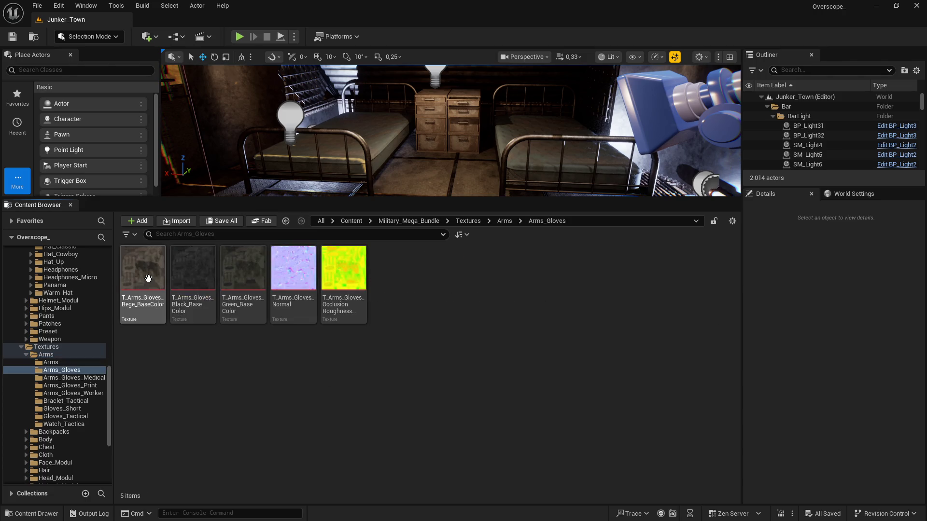
pyautogui.moveTo(147, 279)
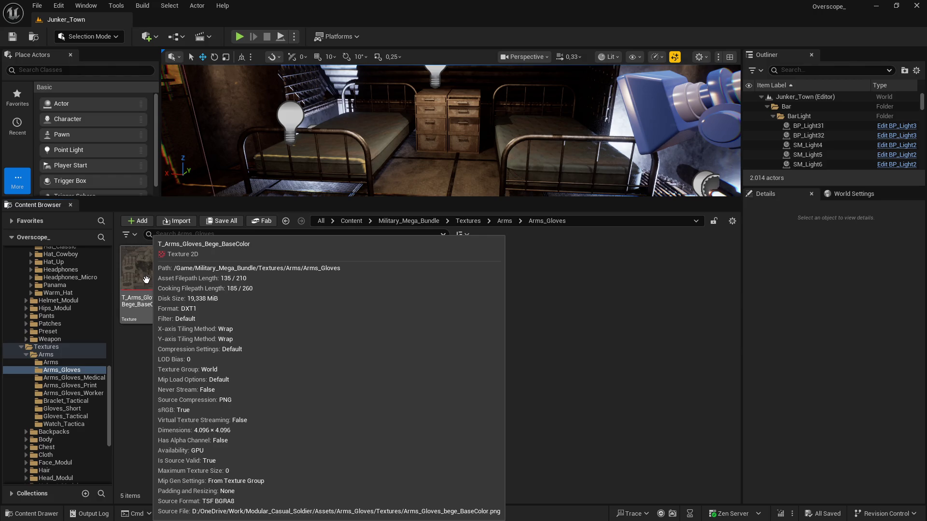
pyautogui.press('BackSpace')
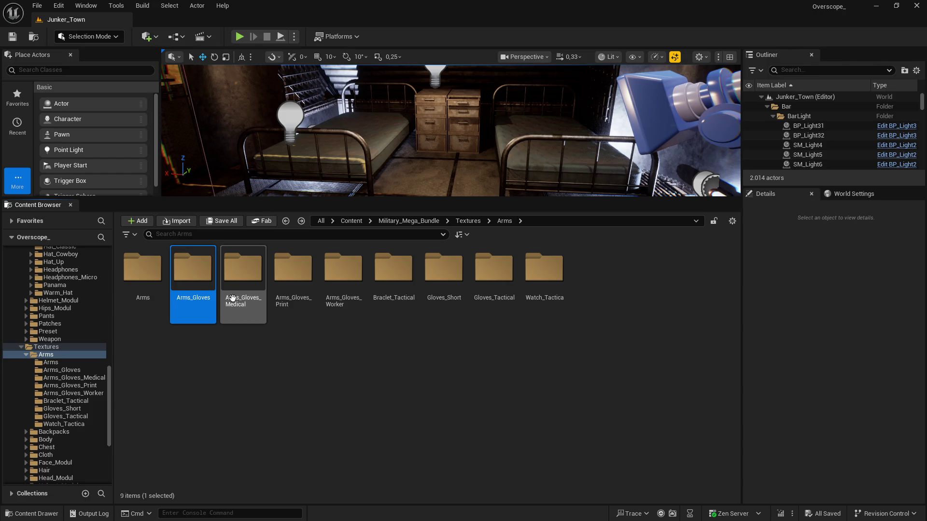
pyautogui.doubleClick(231, 301)
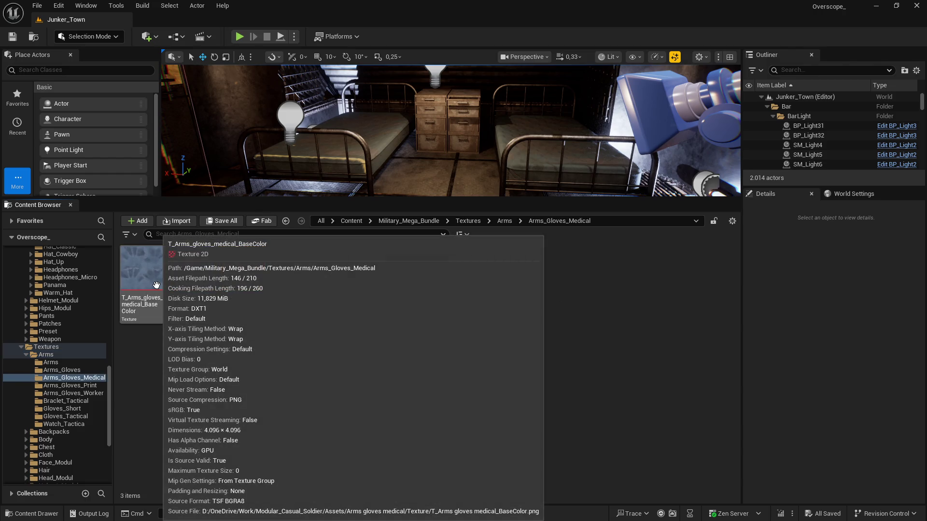
pyautogui.press('BackSpace')
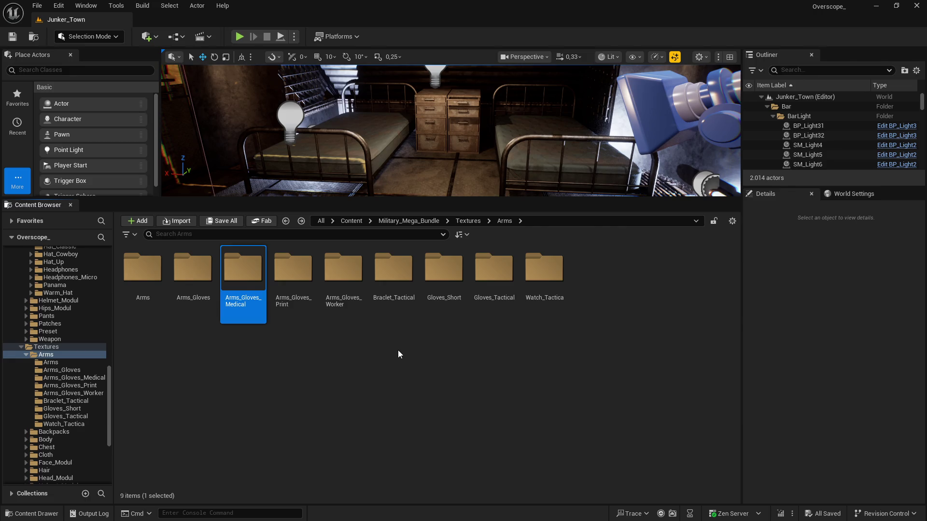
pyautogui.press('BackSpace')
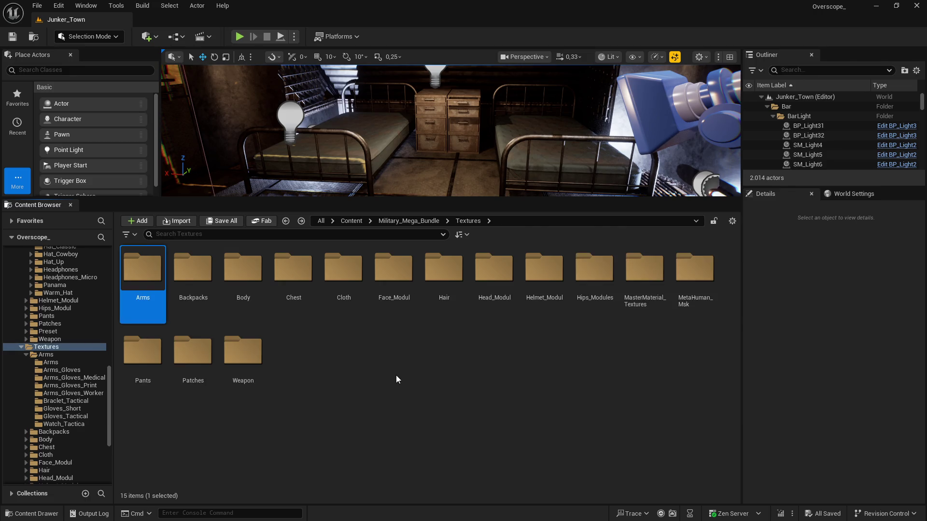
# Open the Body folder, peek into Afro, and return to the Body textures.
pyautogui.doubleClick(243, 270)
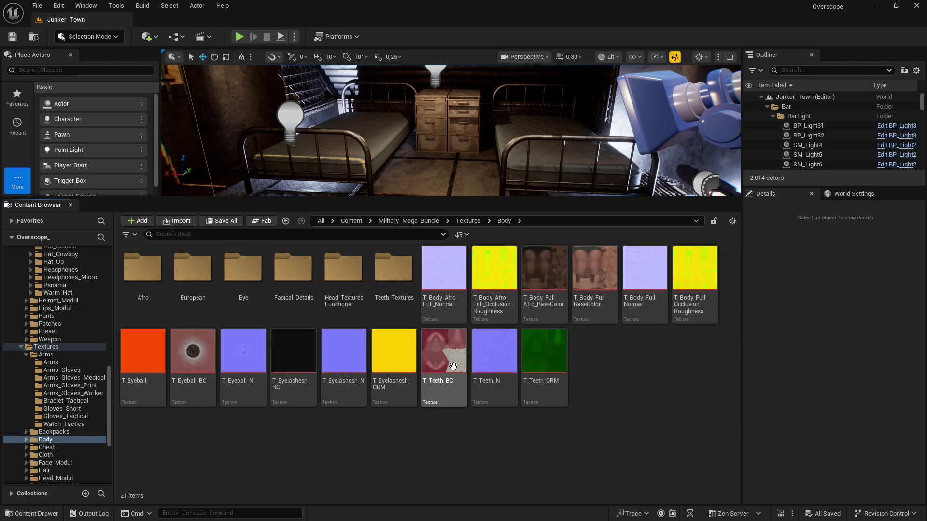
pyautogui.moveTo(581, 278)
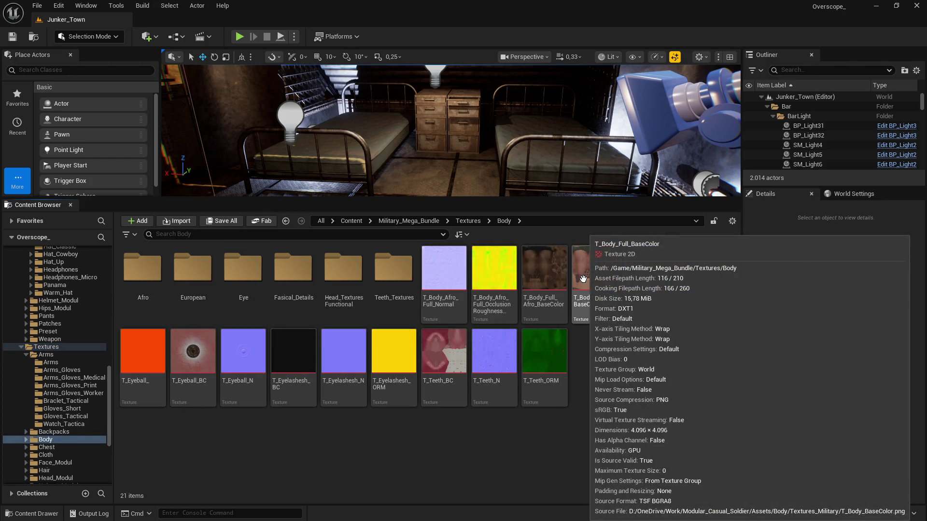
pyautogui.doubleClick(143, 268)
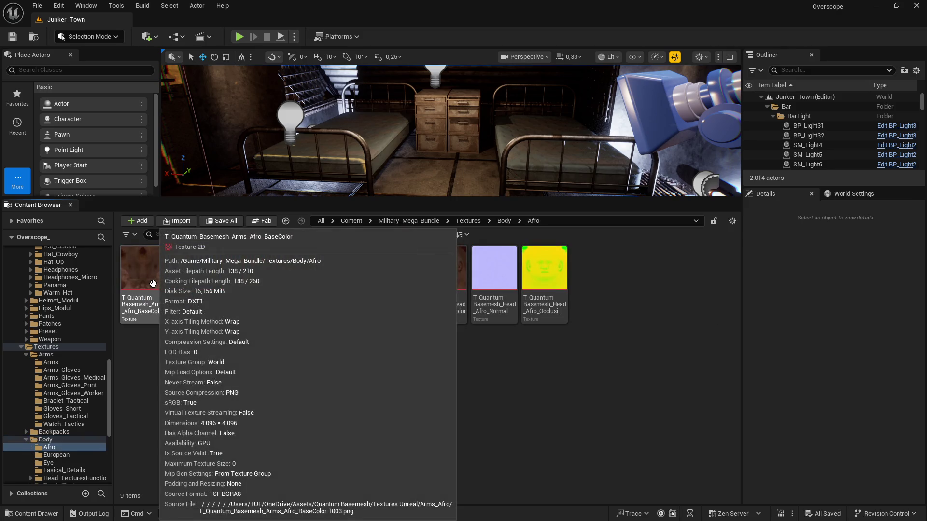
pyautogui.moveTo(201, 282)
pyautogui.moveTo(249, 280)
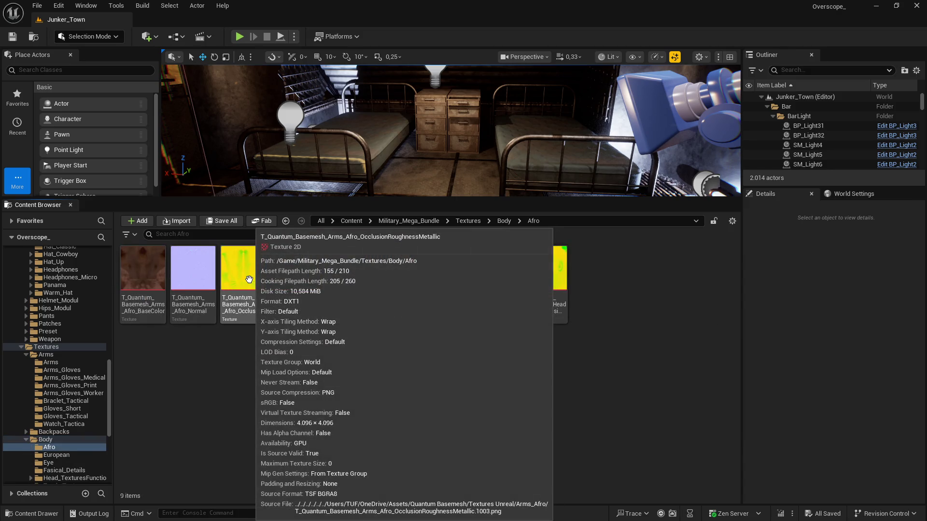
pyautogui.hotkey('alt', 'Left')
pyautogui.moveTo(210, 357)
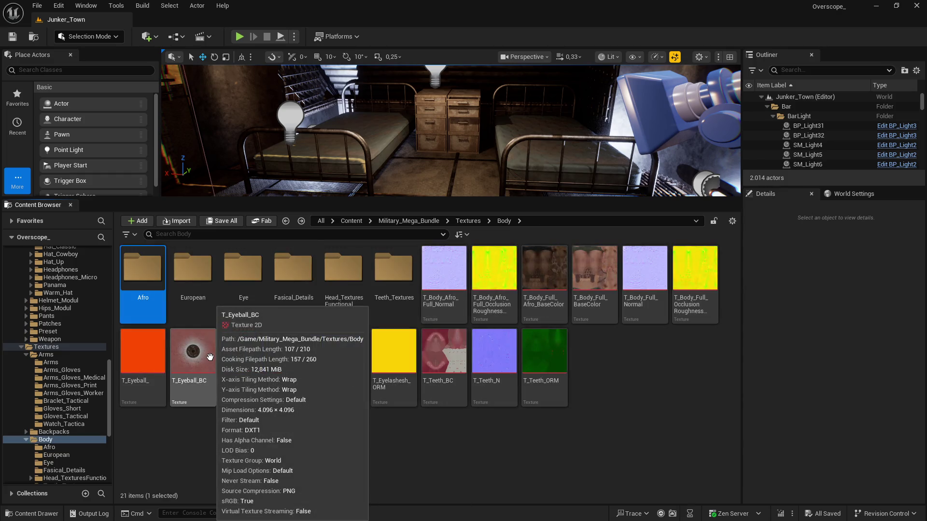
pyautogui.moveTo(254, 365)
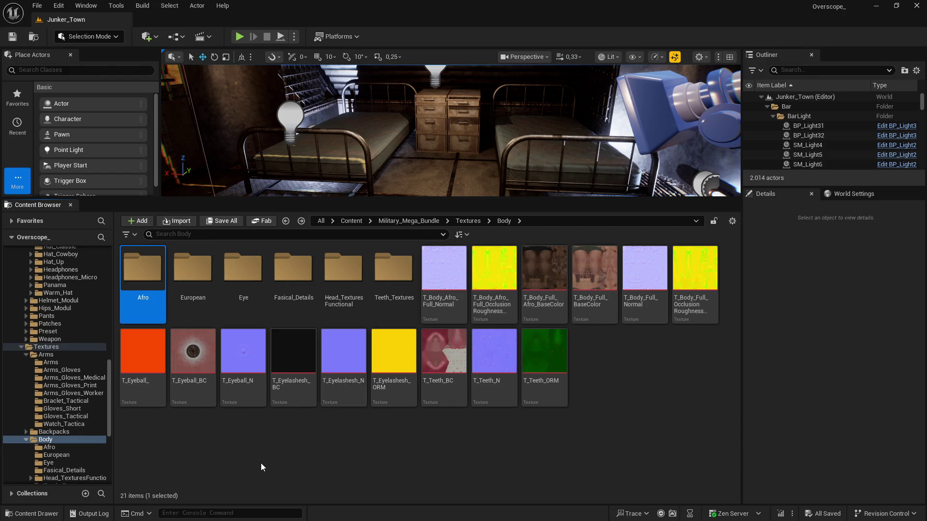
# Check that T_Eyeball_BC is 4096x4096, close it and go up to Textures.
pyautogui.click(197, 353)
pyautogui.doubleClick(198, 354)
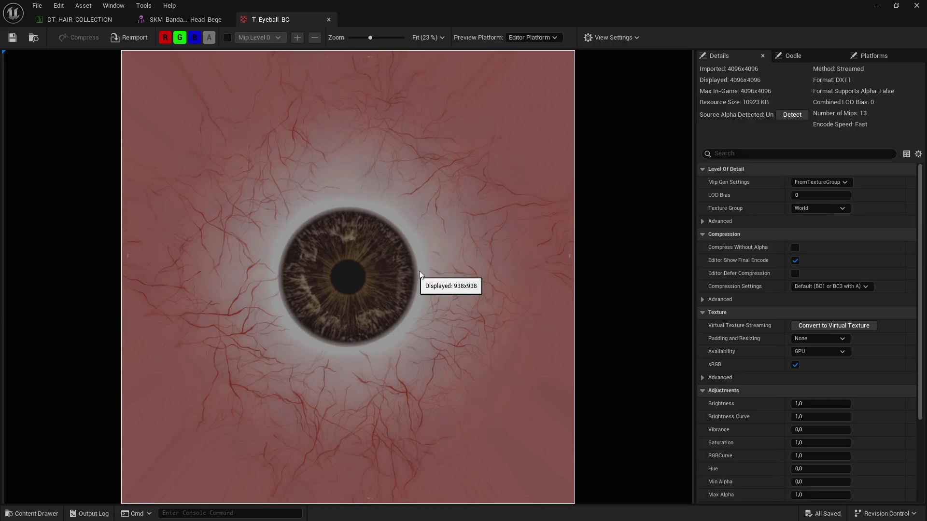
pyautogui.scroll(-1, 490, 238)
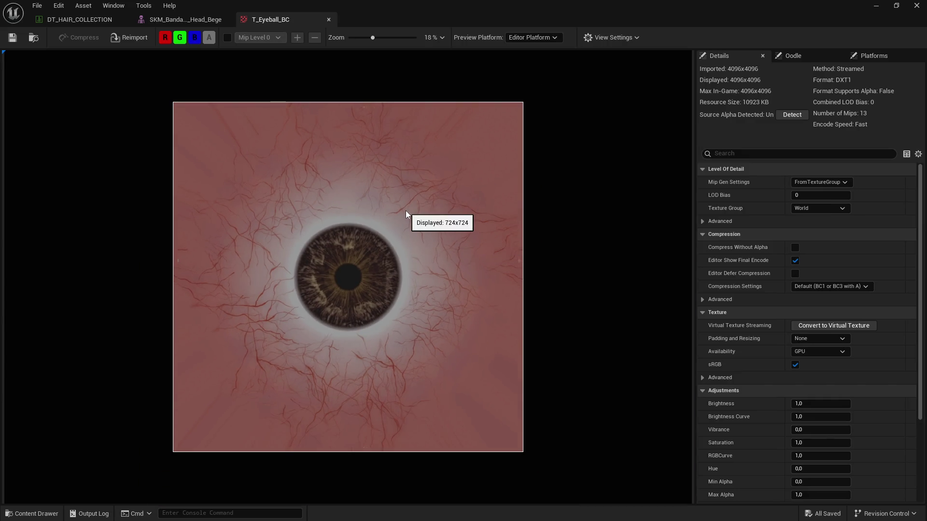
pyautogui.click(327, 20)
pyautogui.click(917, 5)
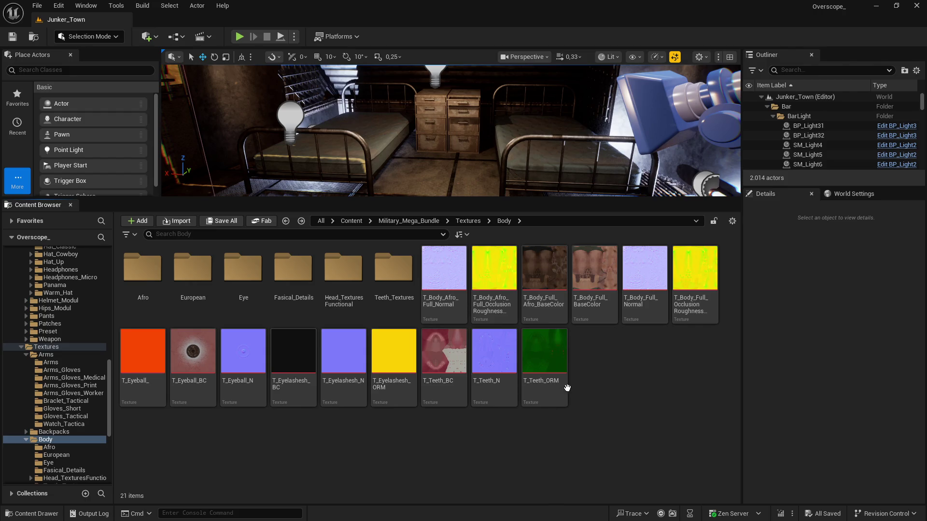
pyautogui.hotkey('alt', 'Left')
# Open a camo tactical bag texture in Chest > Bags to check its 4096x4096 size.
pyautogui.click(297, 270)
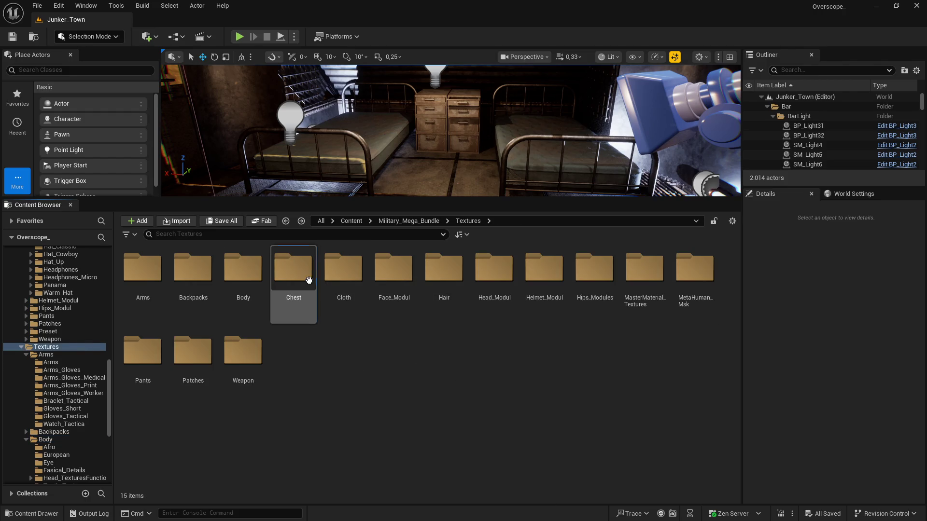
pyautogui.doubleClick(304, 277)
pyautogui.doubleClick(296, 278)
pyautogui.moveTo(292, 278)
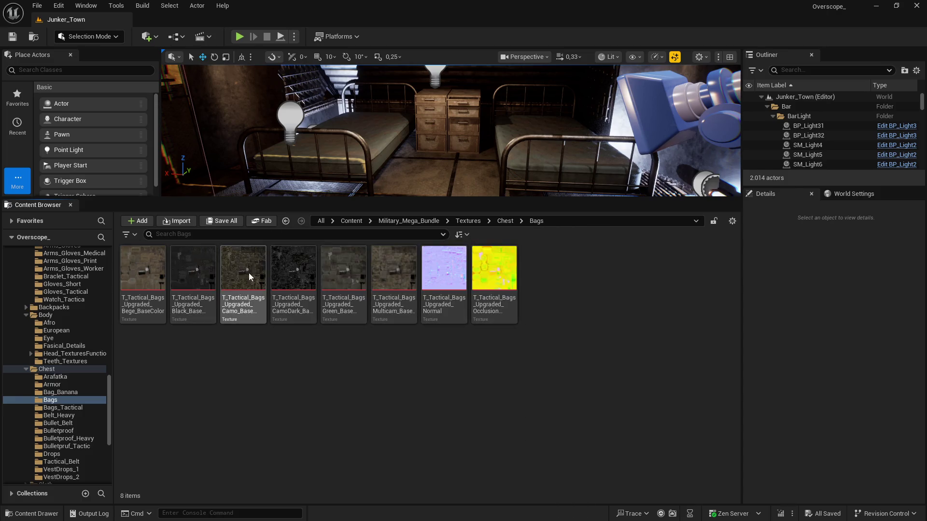
pyautogui.doubleClick(249, 276)
pyautogui.scroll(-5, 425, 298)
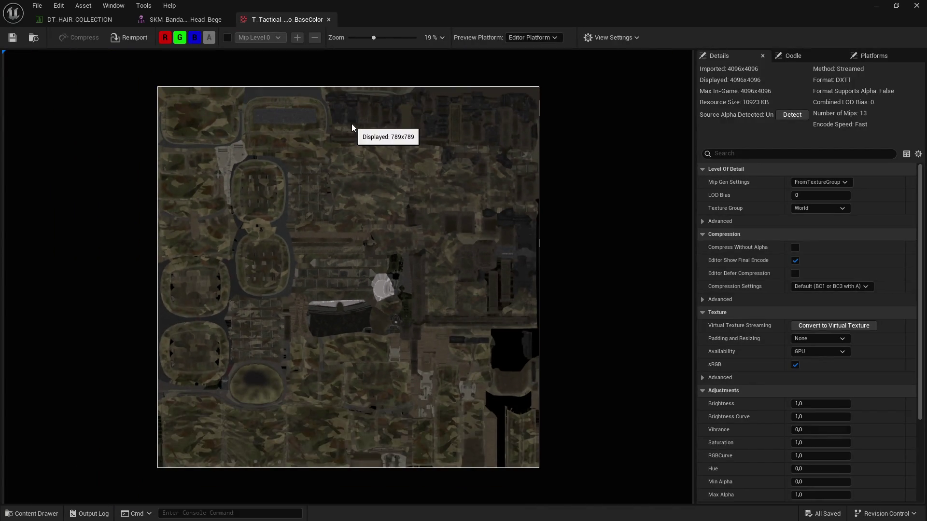
# Close the camo texture, bandana mesh and DT_HAIR_COLLECTION editors, then return to Textures.
pyautogui.click(328, 20)
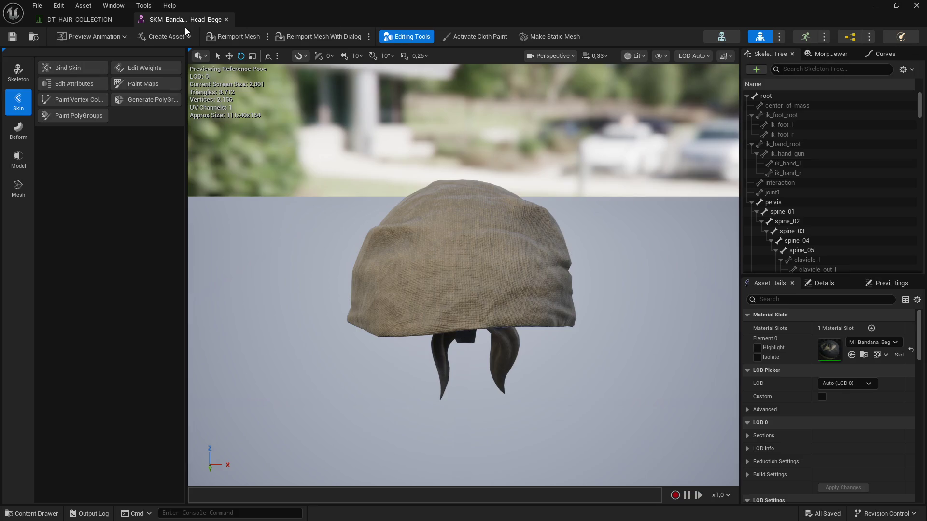
pyautogui.click(226, 19)
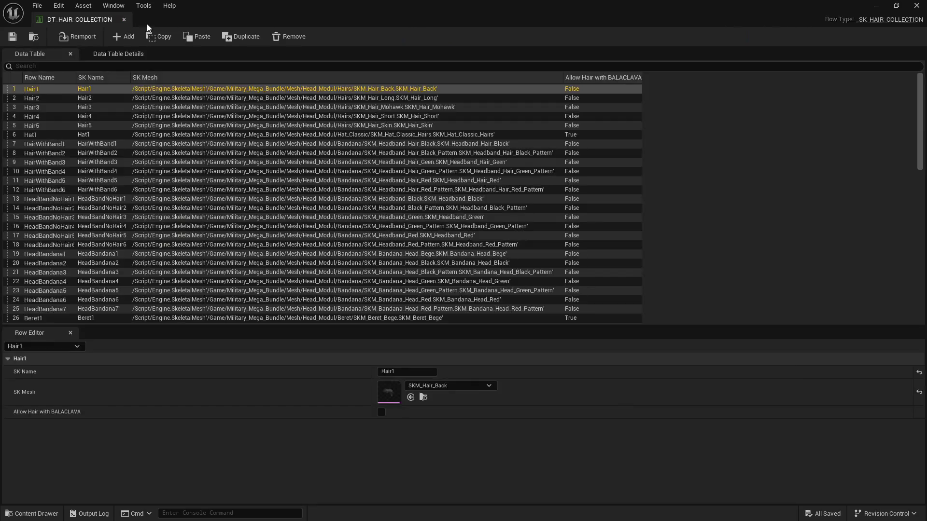
pyautogui.click(124, 20)
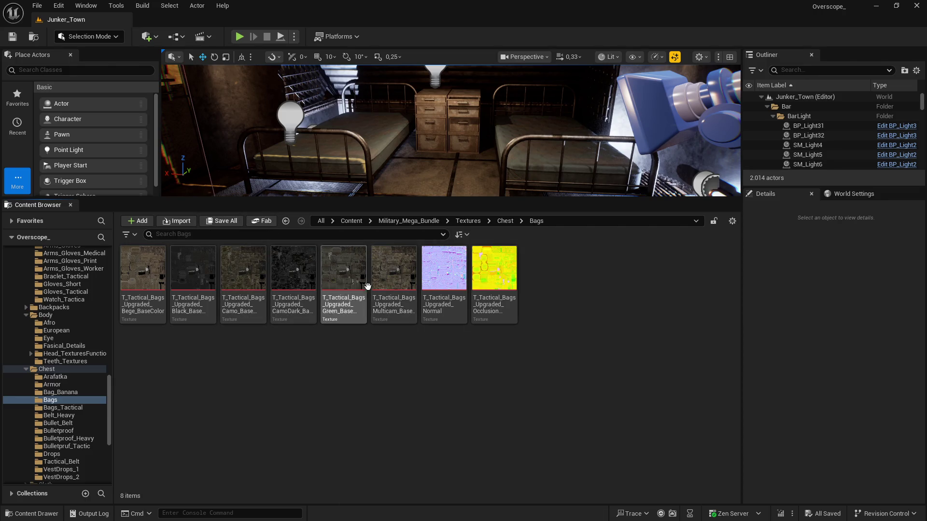
pyautogui.click(468, 222)
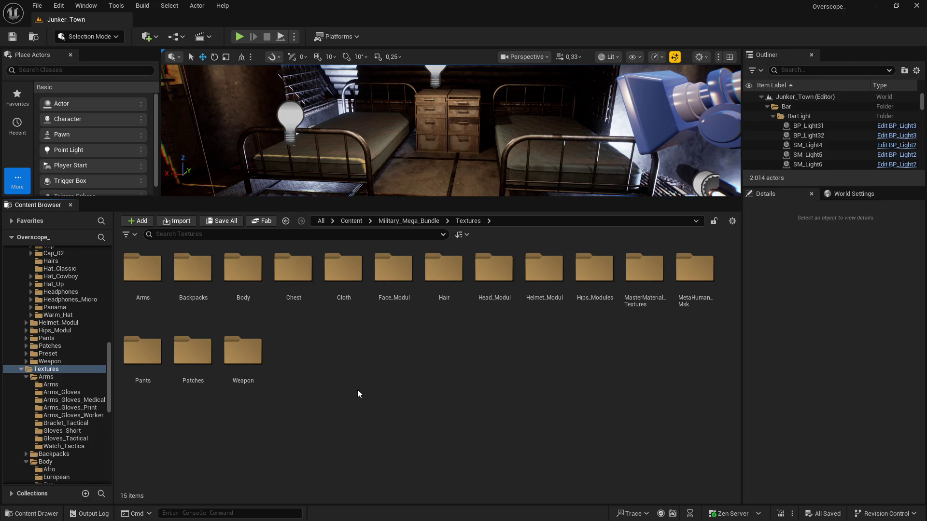
# Select all 14 textures in Arms > Arms and open them in the Property Matrix.
pyautogui.doubleClick(145, 287)
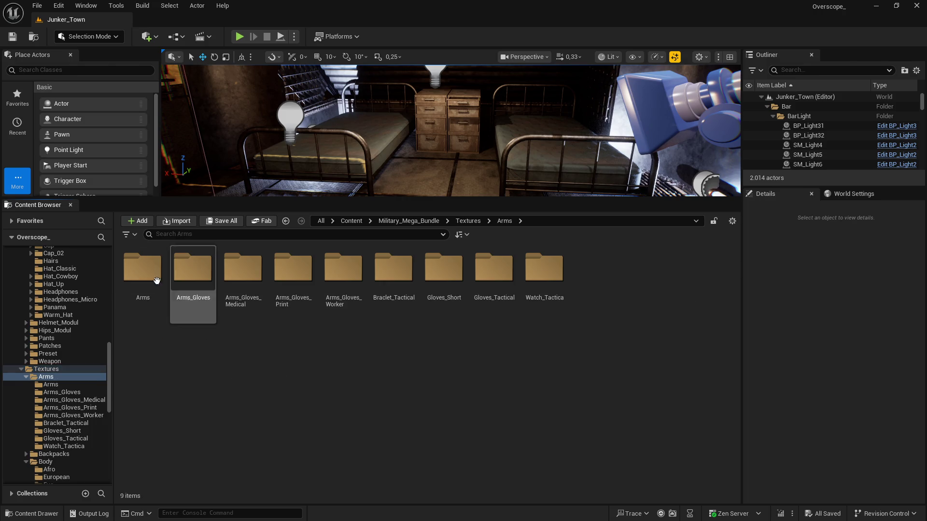
pyautogui.doubleClick(145, 271)
pyautogui.keyDown('shift'); pyautogui.click(186, 372); pyautogui.keyUp('shift')
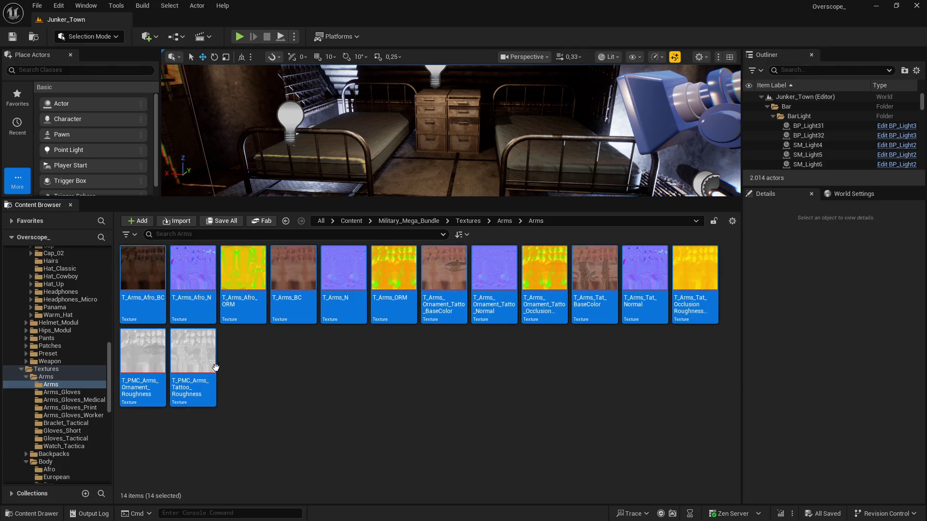
pyautogui.rightClick(217, 369)
pyautogui.moveTo(289, 363)
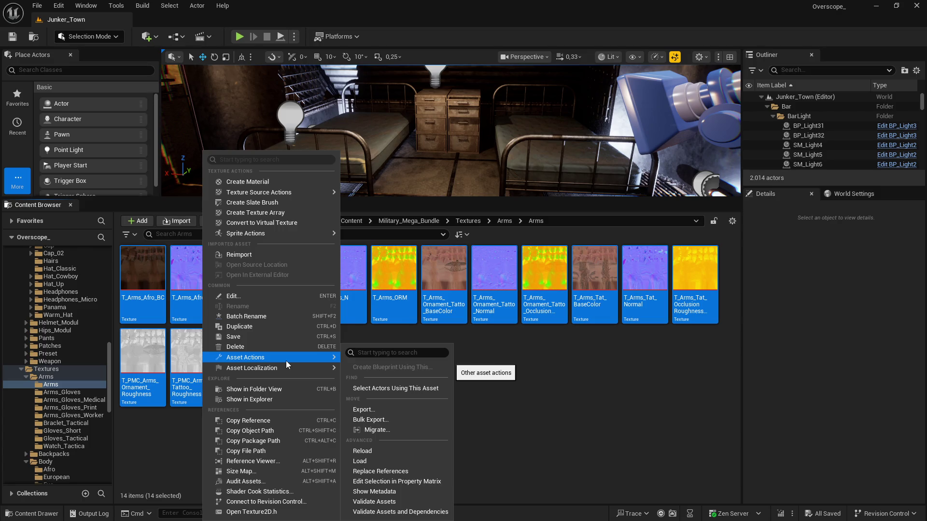
pyautogui.click(408, 482)
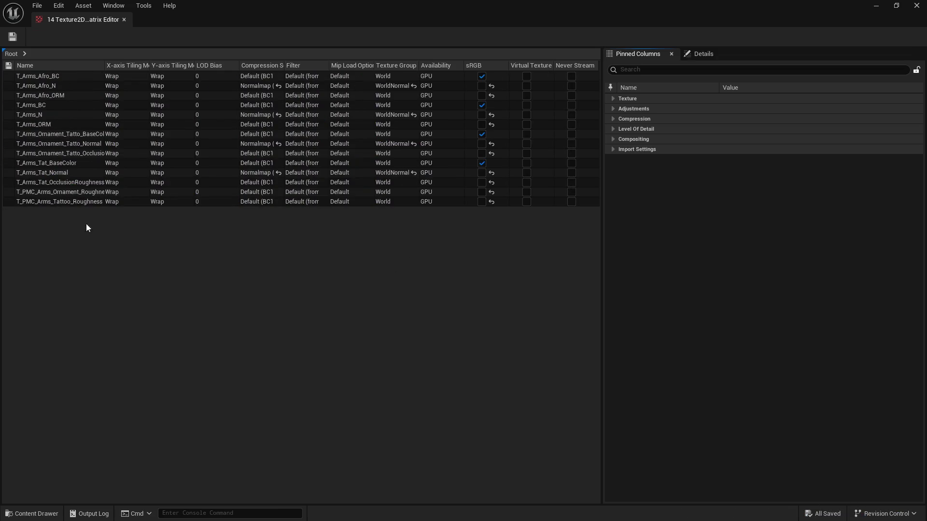
# Set Maximum Texture Size to 2048 for every row, save the textures and close the matrix.
pyautogui.click(76, 201)
pyautogui.keyDown('shift'); pyautogui.click(77, 76); pyautogui.keyUp('shift')
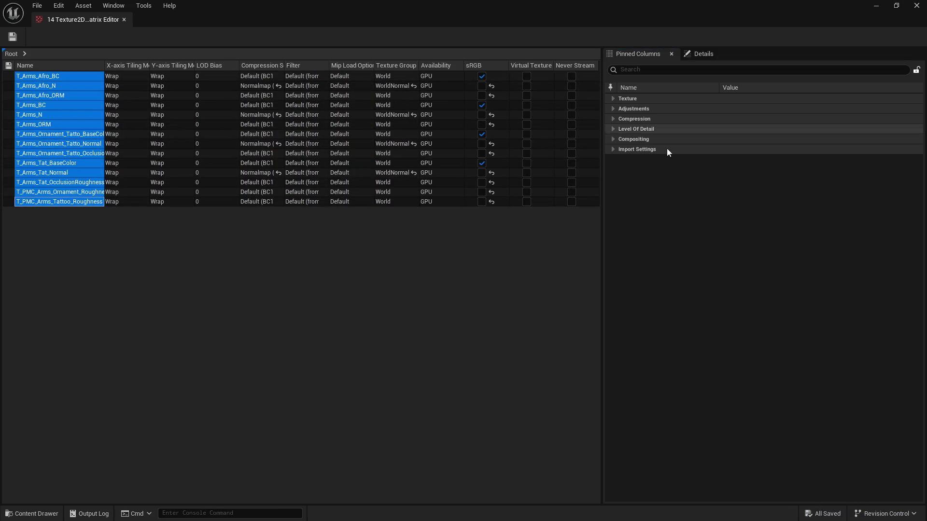
pyautogui.click(642, 71)
pyautogui.write('max')
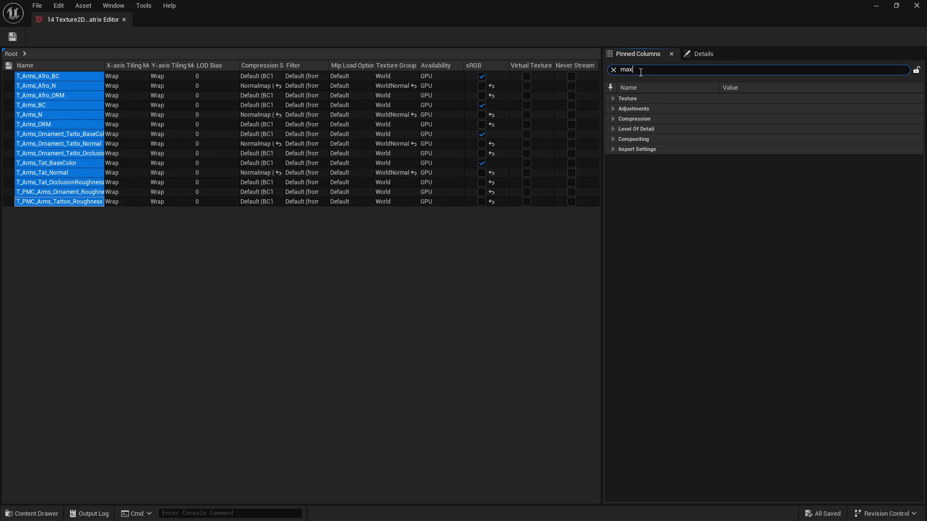
pyautogui.click(758, 128)
pyautogui.write('2048')
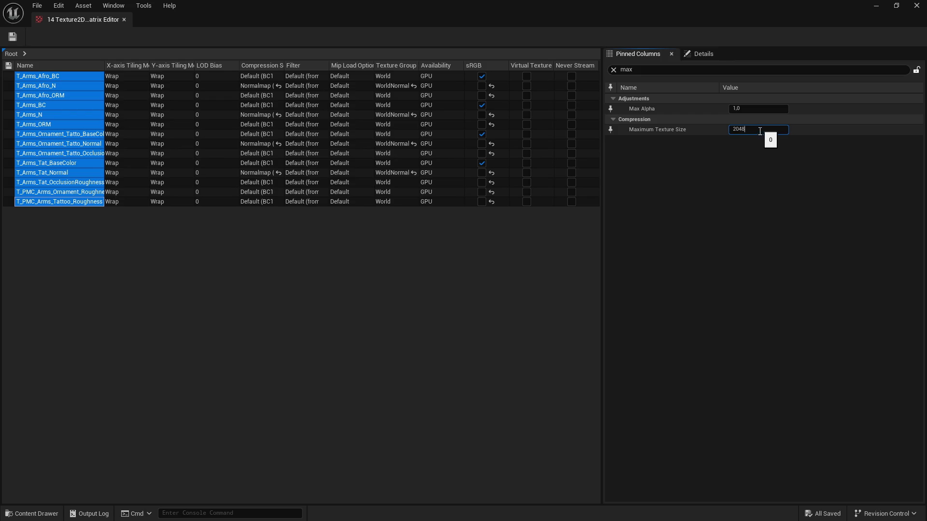
pyautogui.press('Return')
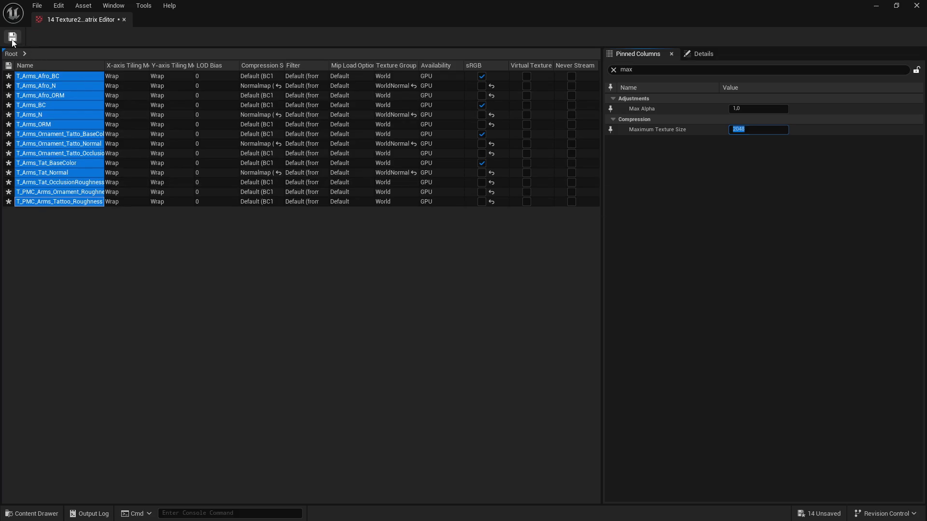
pyautogui.click(13, 38)
pyautogui.click(915, 5)
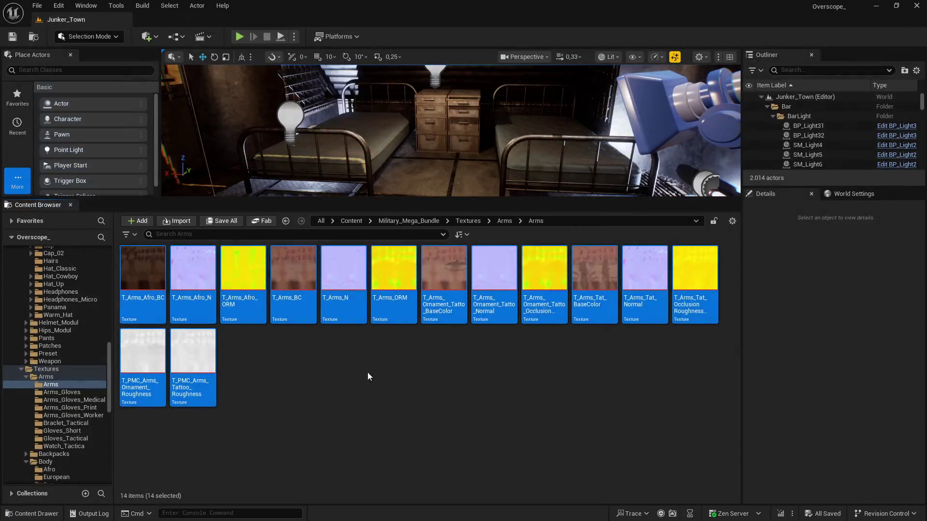
# Confirm T_Arms_Afro_BC now shows 2048x2048, then go back to the Arms folder.
pyautogui.moveTo(140, 278)
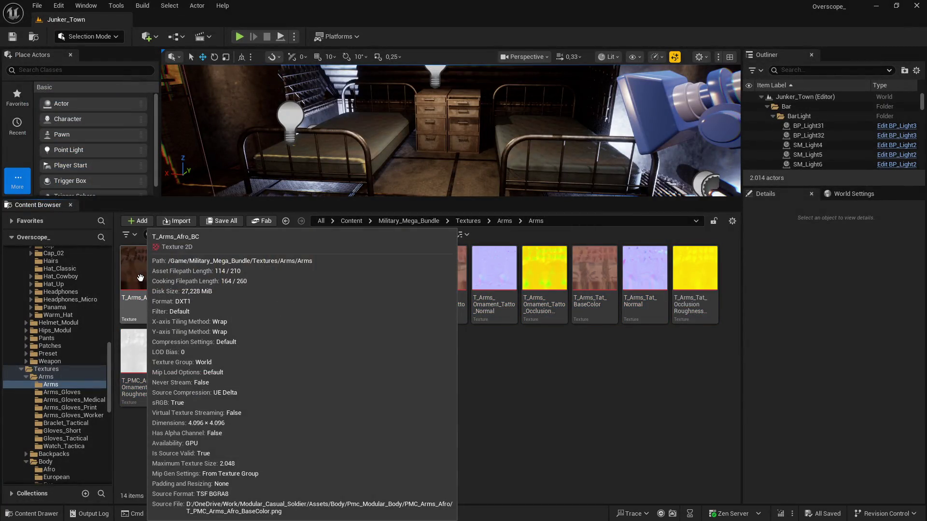
pyautogui.doubleClick(140, 278)
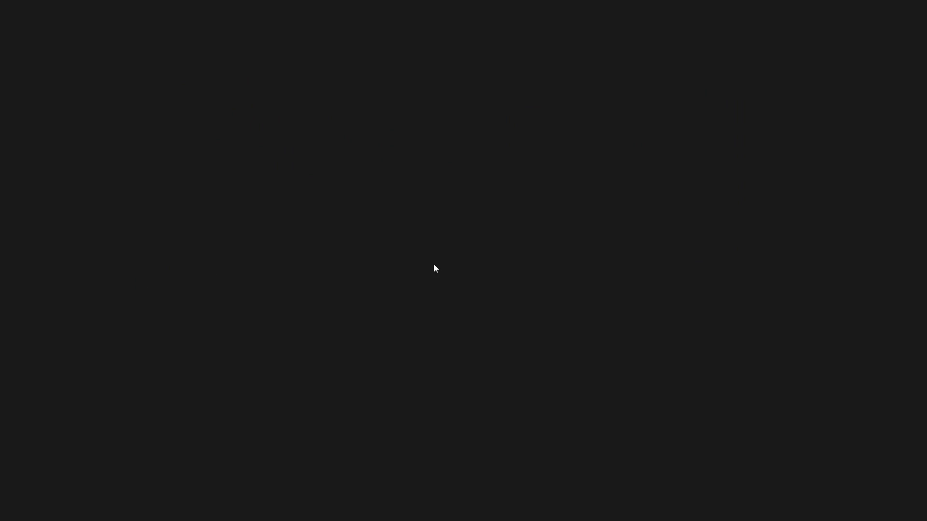
pyautogui.scroll(-2, 427, 264)
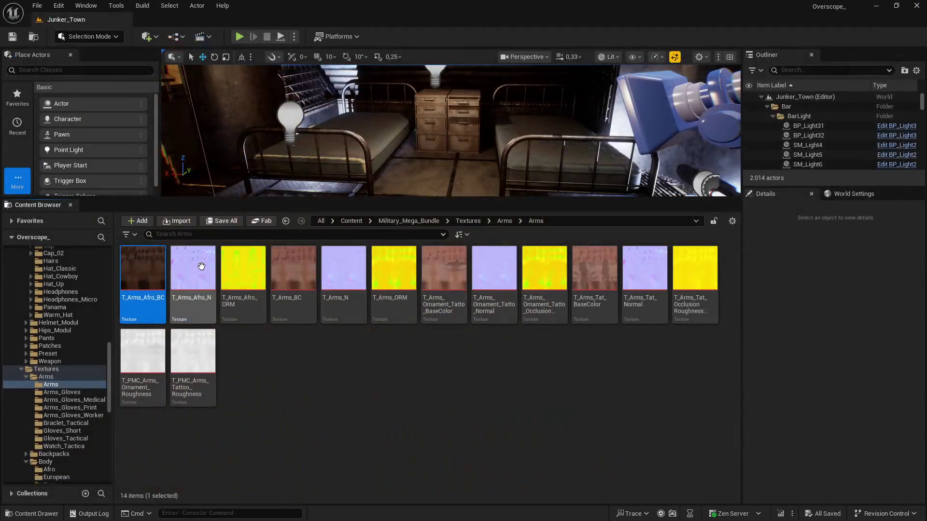
pyautogui.click(916, 5)
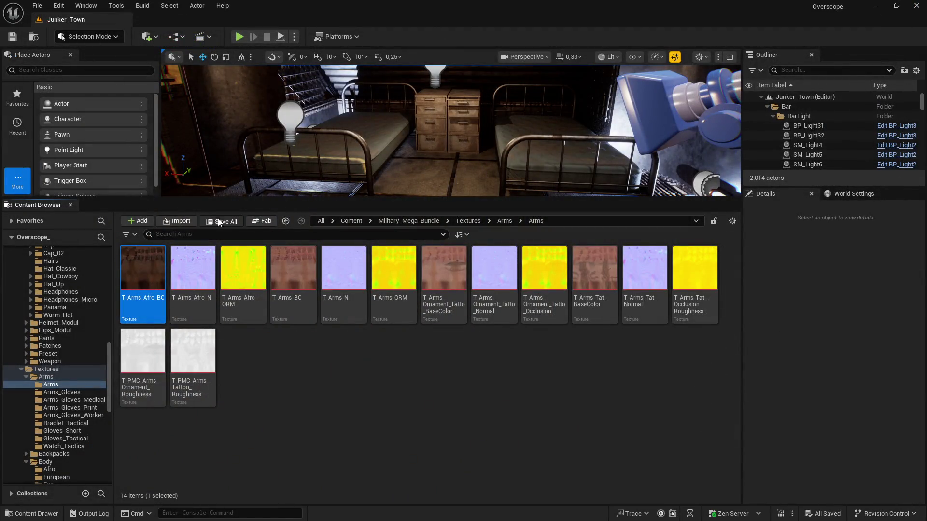
pyautogui.click(286, 220)
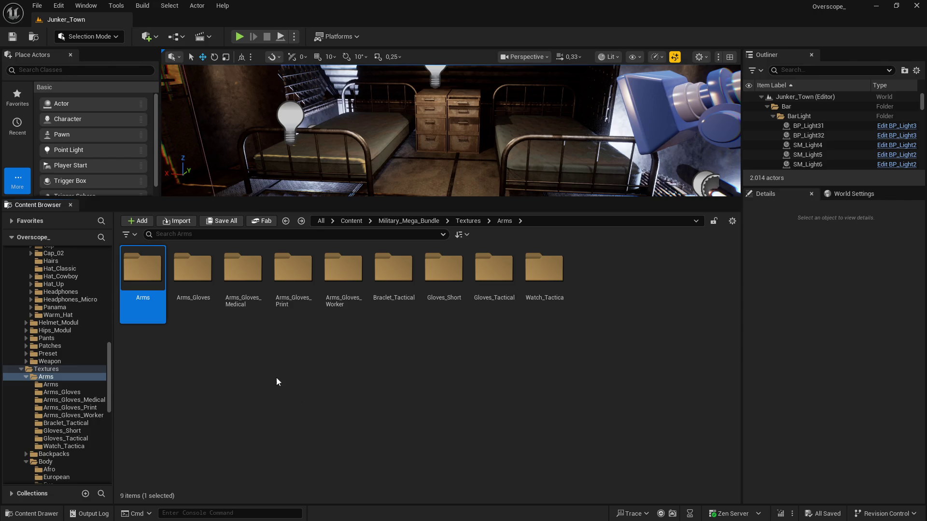
pyautogui.doubleClick(196, 270)
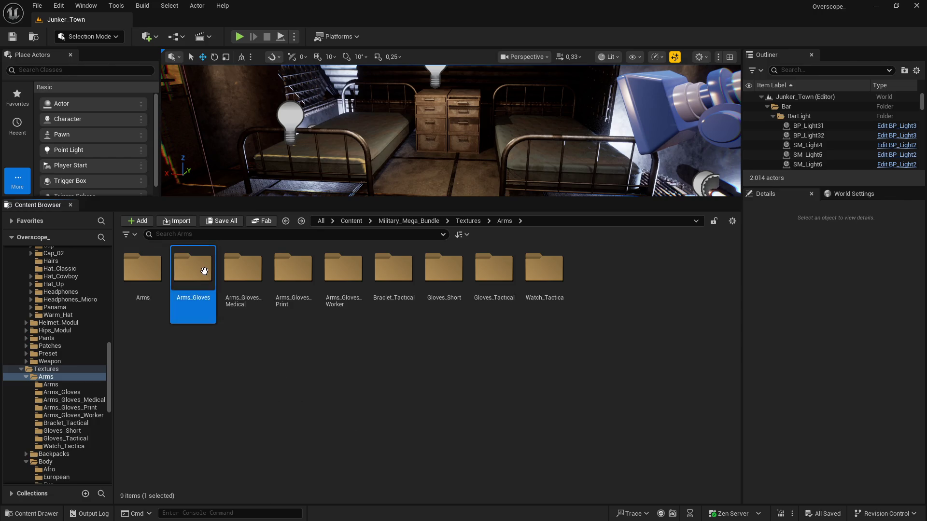
# Select the five Arms_Gloves textures and open them in the Property Matrix.
pyautogui.click(142, 270)
pyautogui.keyDown('shift'); pyautogui.click(344, 270); pyautogui.keyUp('shift')
pyautogui.rightClick(348, 277)
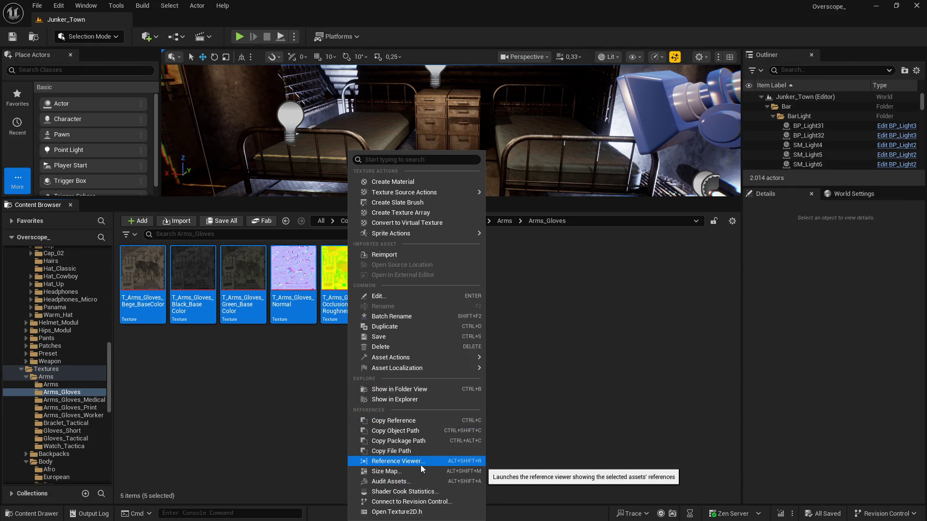
pyautogui.moveTo(430, 355)
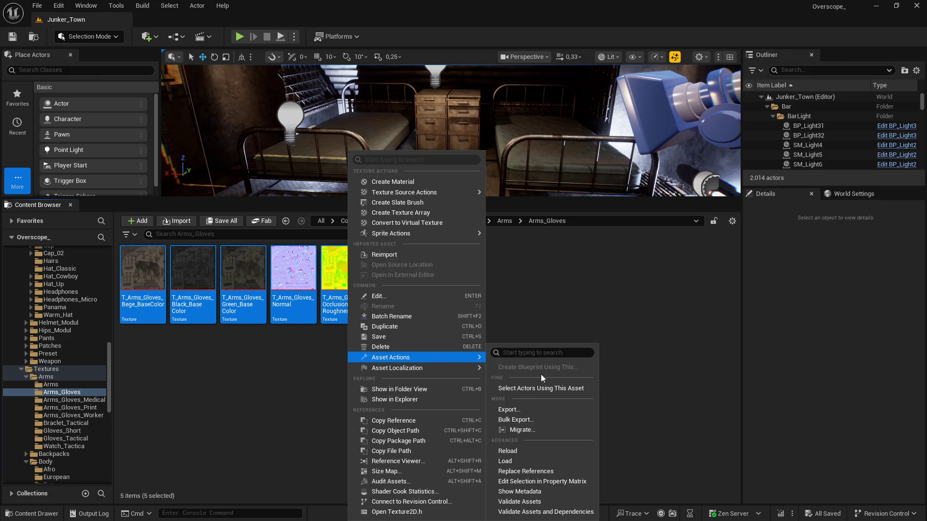
pyautogui.click(520, 484)
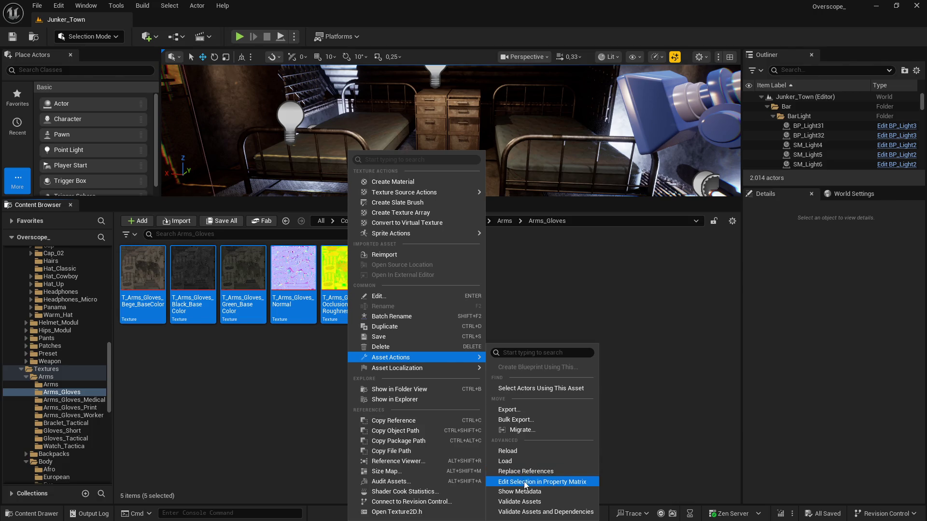
# Set Maximum Texture Size to 2048 on all five rows, save, close the matrix and return to Arms.
pyautogui.click(90, 114)
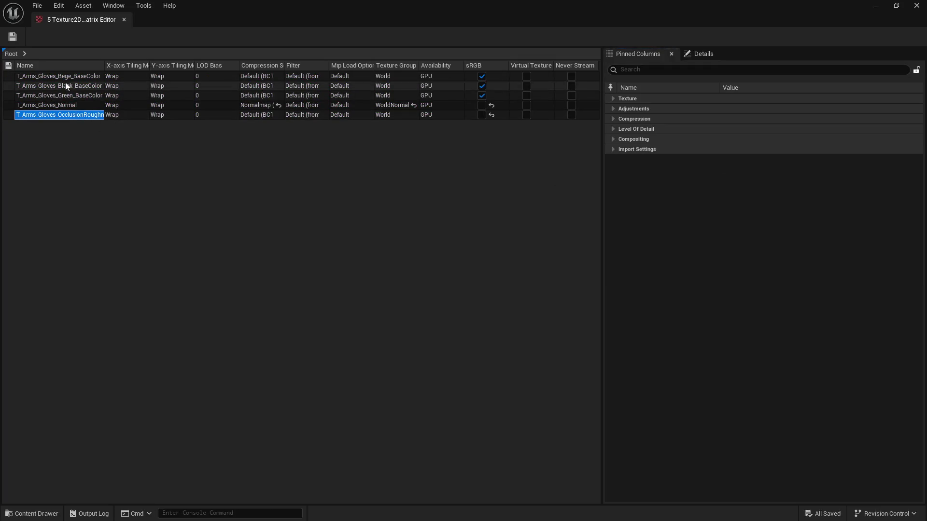
pyautogui.keyDown('shift'); pyautogui.click(63, 76); pyautogui.keyUp('shift')
pyautogui.click(680, 71)
pyautogui.write('max')
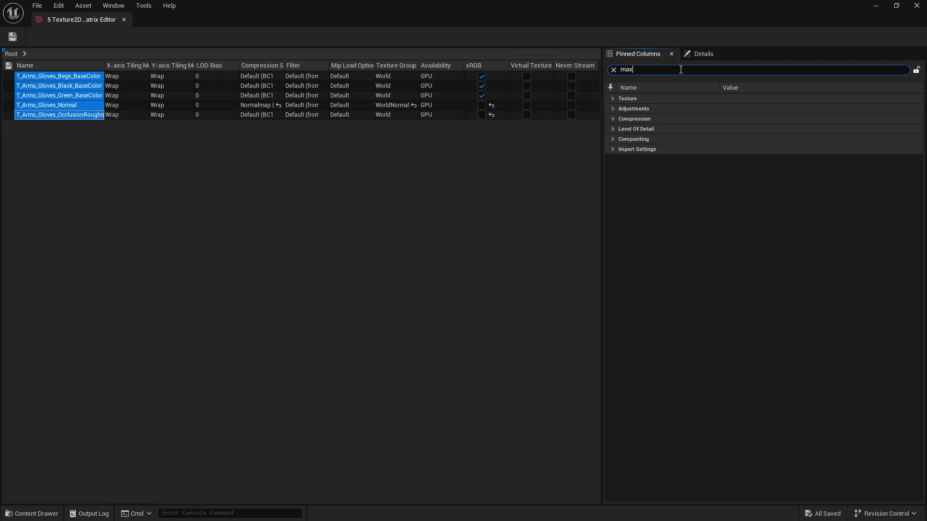
pyautogui.click(752, 128)
pyautogui.write('2048')
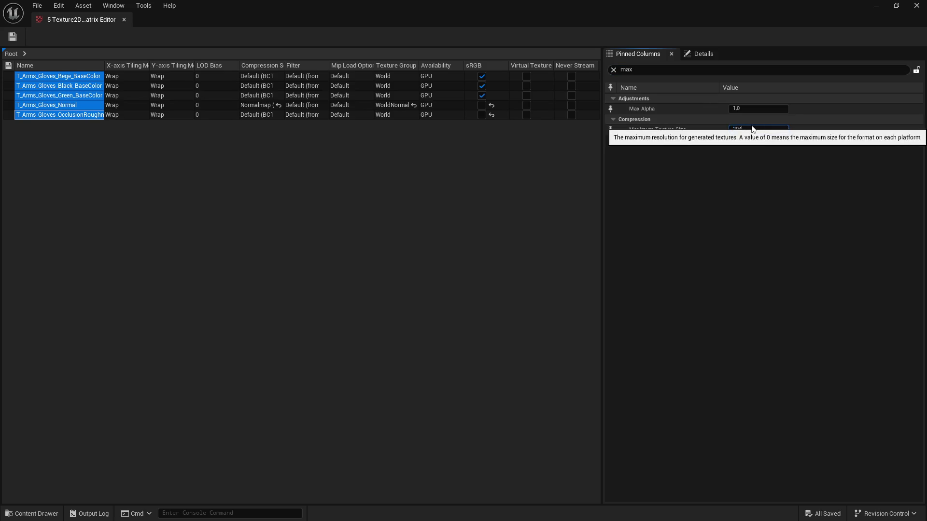
pyautogui.press('Return')
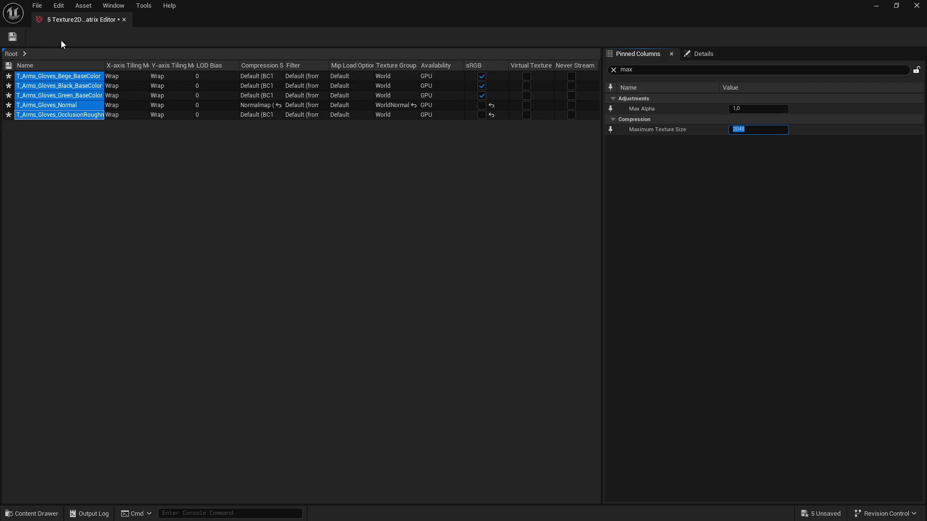
pyautogui.click(13, 37)
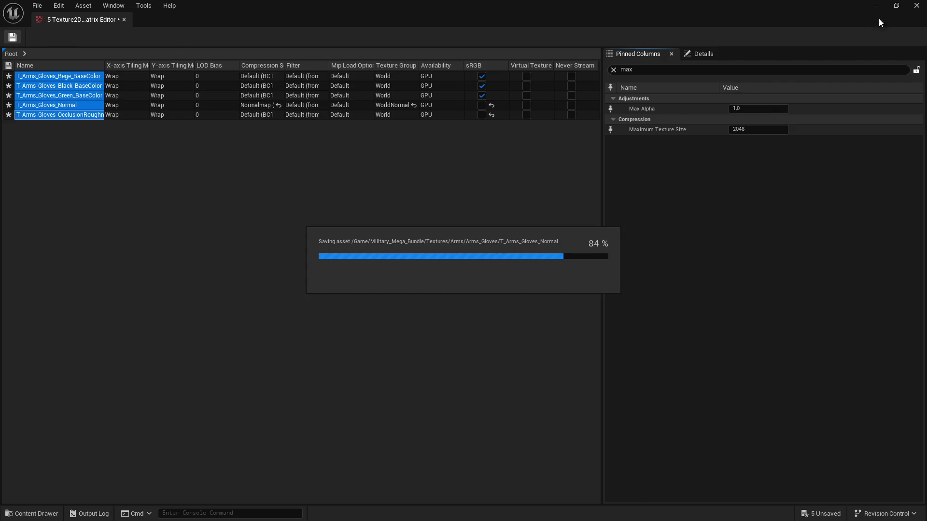
pyautogui.click(916, 6)
pyautogui.hotkey('alt', 'Left')
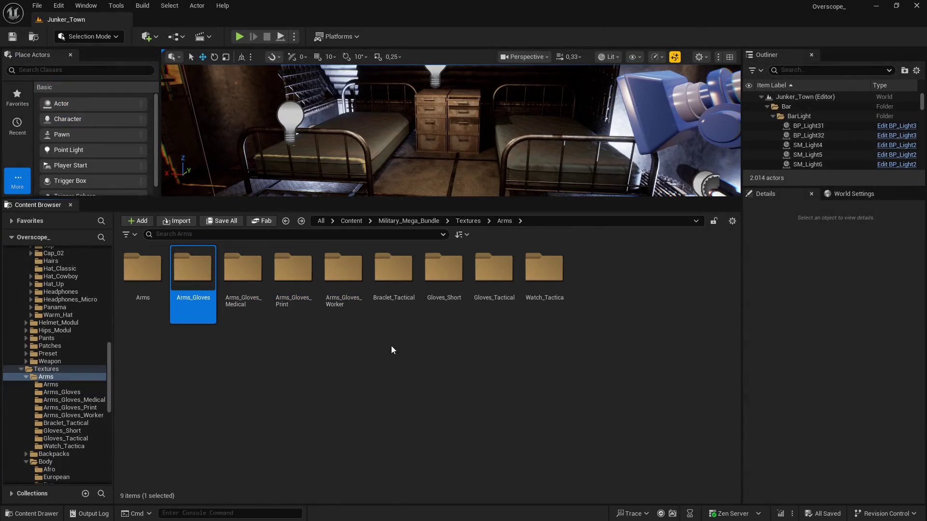
pyautogui.doubleClick(244, 274)
# Open the three Arms_Gloves_Medical textures together in the Property Matrix.
pyautogui.keyDown('shift'); pyautogui.click(250, 274); pyautogui.keyUp('shift')
pyautogui.rightClick(248, 280)
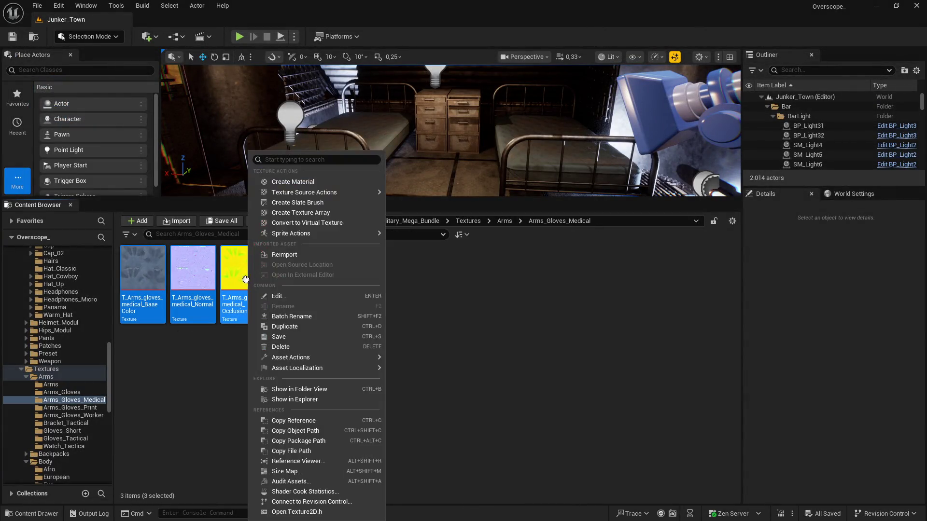
pyautogui.moveTo(377, 368)
pyautogui.moveTo(338, 357)
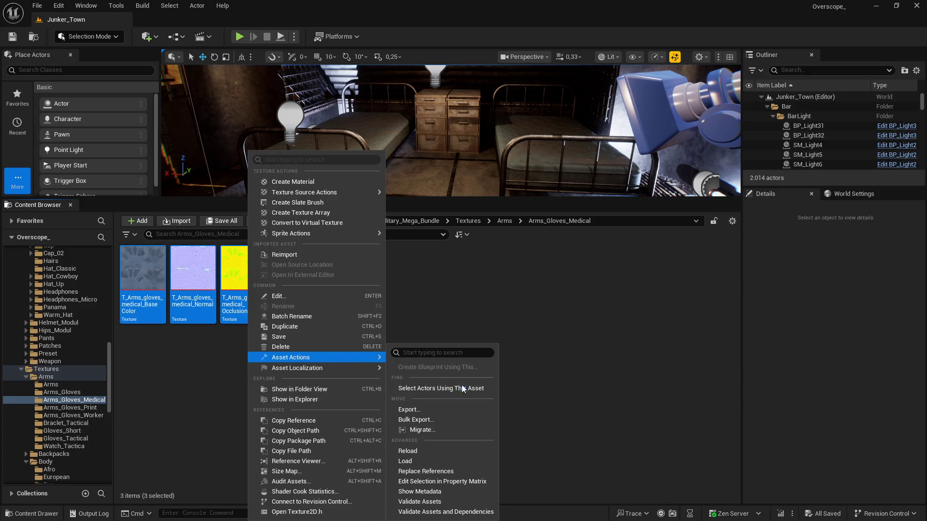
pyautogui.click(463, 479)
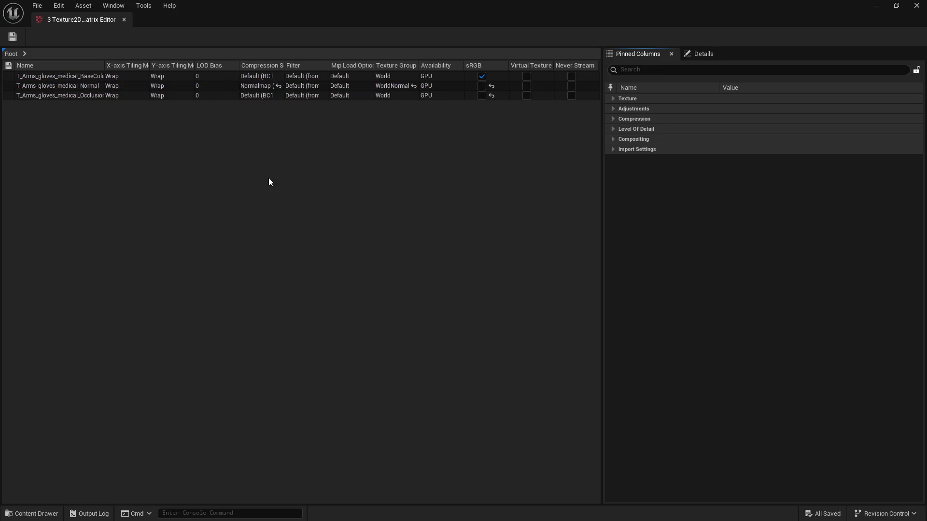
# Set Maximum Texture Size to 2048 for all three rows, then save and close the matrix.
pyautogui.click(634, 69)
pyautogui.click(72, 95)
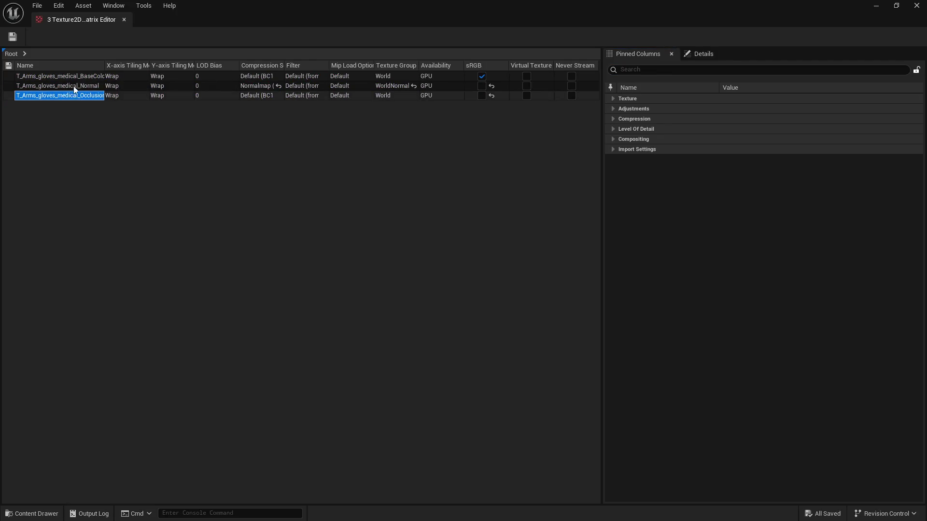
pyautogui.keyDown('shift'); pyautogui.click(74, 77); pyautogui.keyUp('shift')
pyautogui.click(640, 71)
pyautogui.write('max')
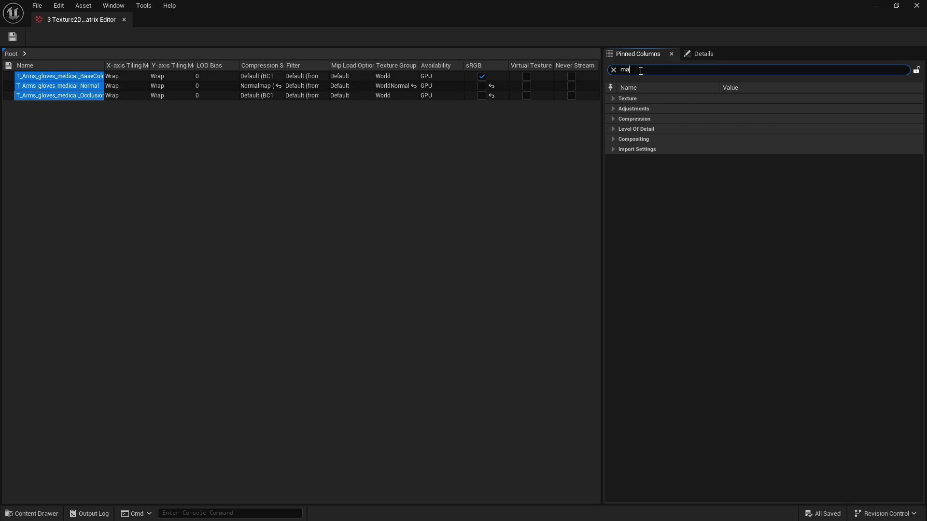
pyautogui.click(759, 130)
pyautogui.write('2048')
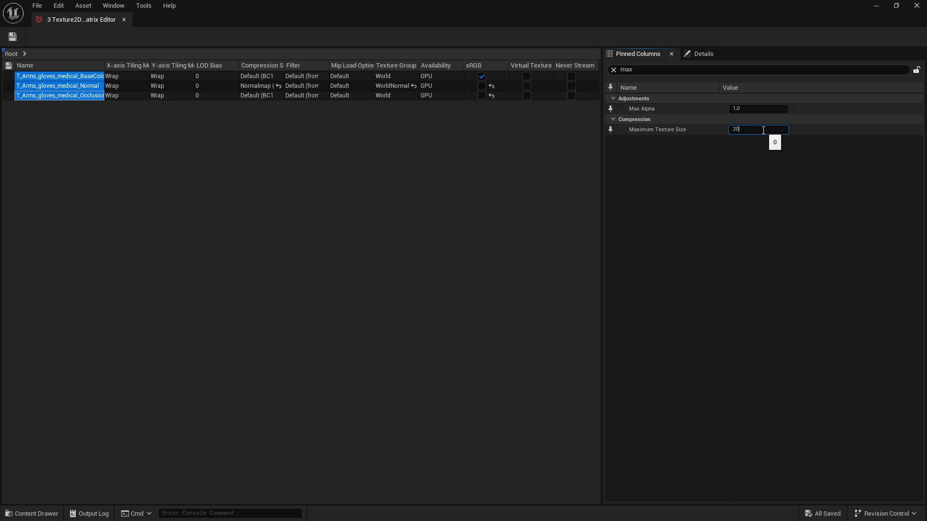
pyautogui.press('Return')
pyautogui.click(13, 37)
pyautogui.click(916, 5)
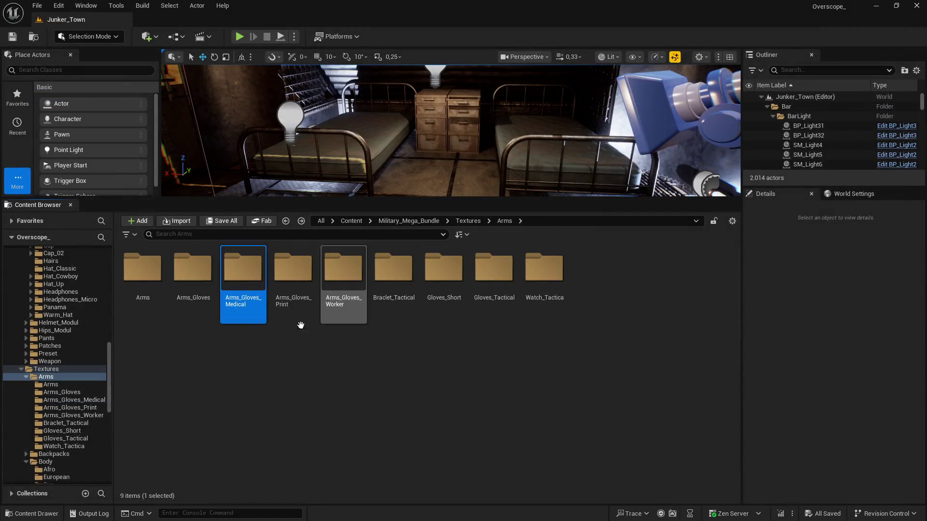
# Open Arms_Gloves_Print, select all 13 textures and bring up their context menu.
pyautogui.doubleClick(299, 273)
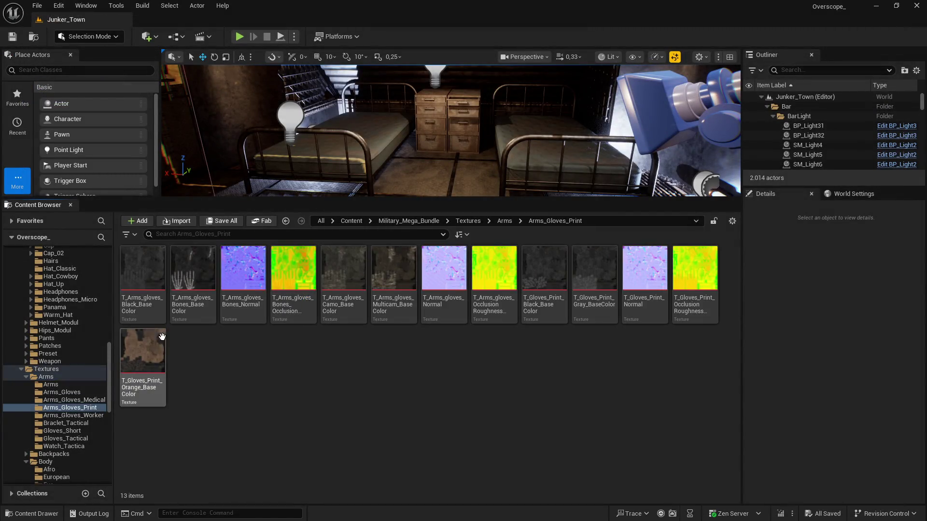
pyautogui.hotkey('ctrl', 'a')
pyautogui.rightClick(144, 280)
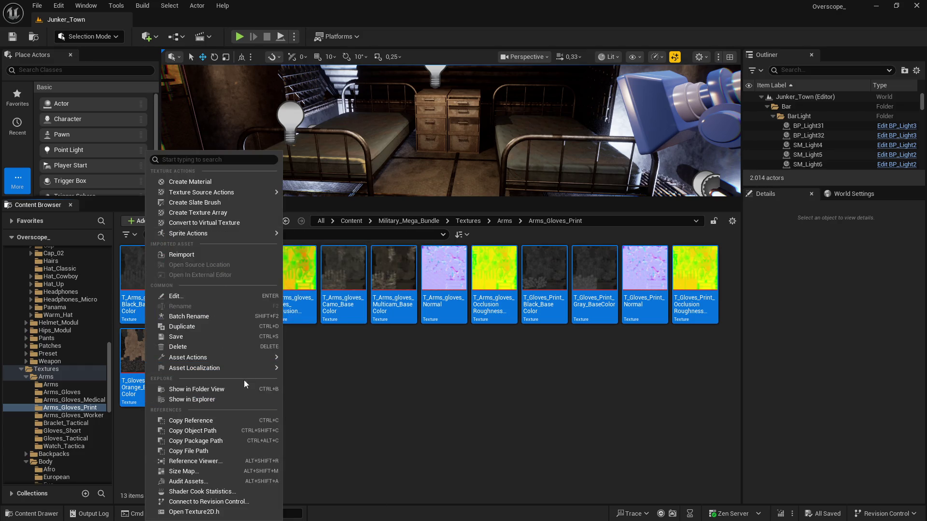
pyautogui.moveTo(246, 358)
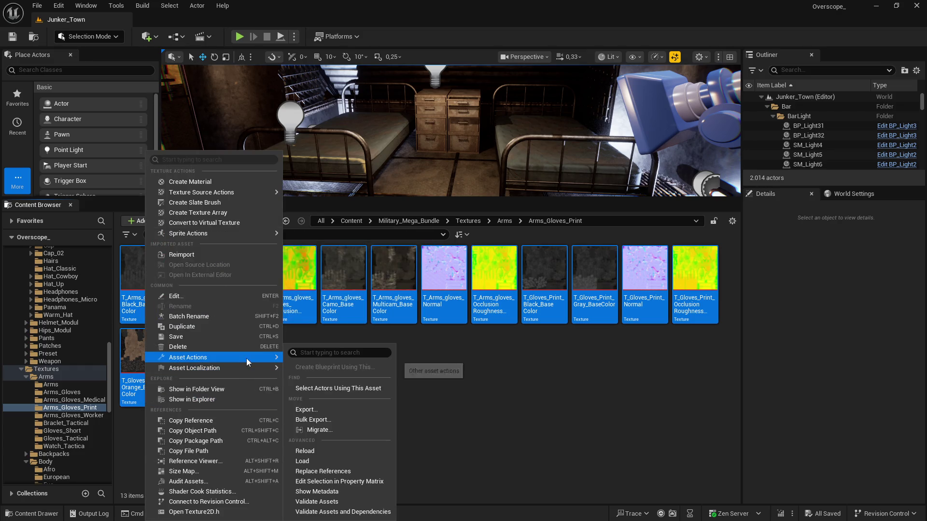
# Load the 13 Arms_Gloves_Print textures into the Property Matrix and set Maximum Texture Size to 2048.
pyautogui.click(317, 481)
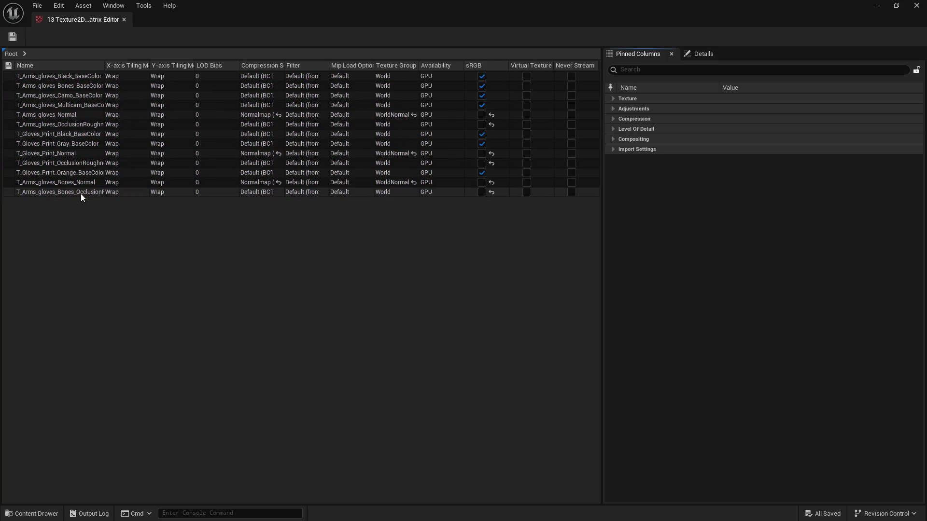
pyautogui.click(80, 192)
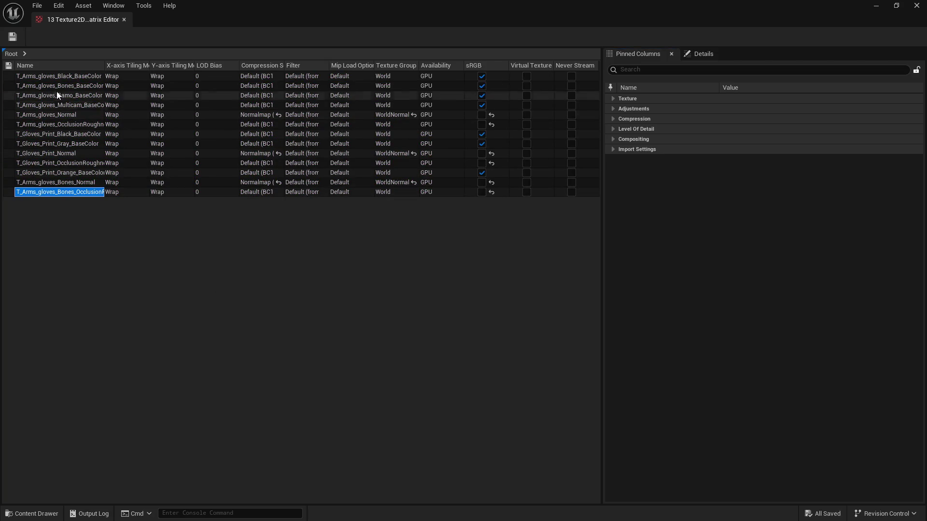
pyautogui.keyDown('shift'); pyautogui.click(56, 77); pyautogui.keyUp('shift')
pyautogui.click(637, 69)
pyautogui.write('max')
pyautogui.click(764, 129)
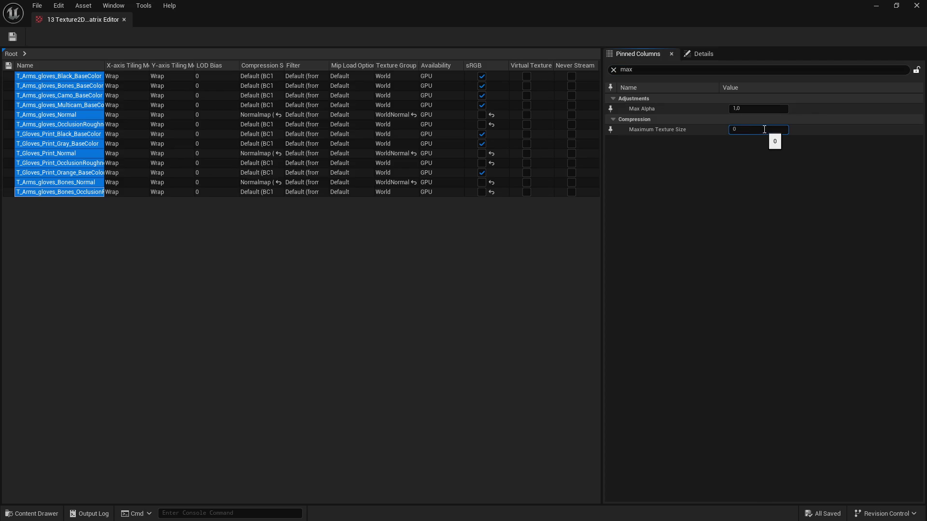
pyautogui.write('2048')
pyautogui.press('Return')
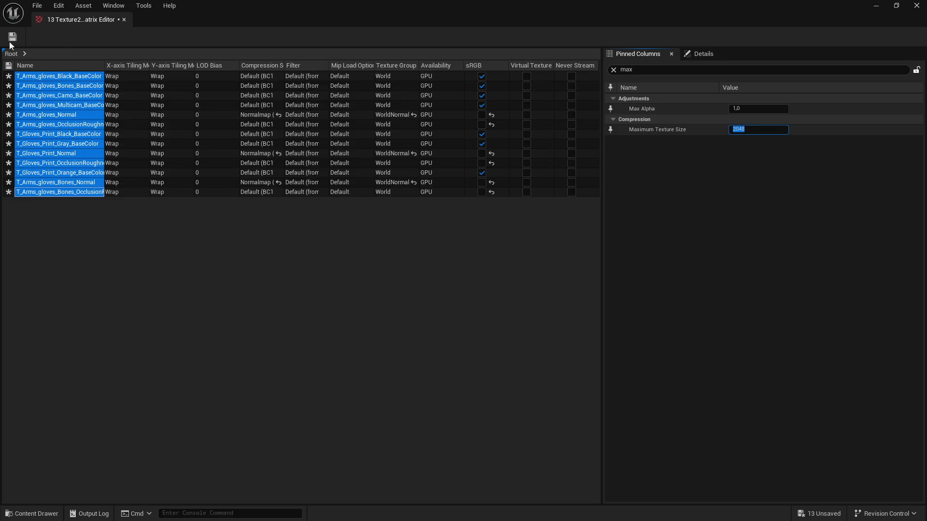
# Save the 13 textures, close the matrix and return to the Arms folder.
pyautogui.click(13, 37)
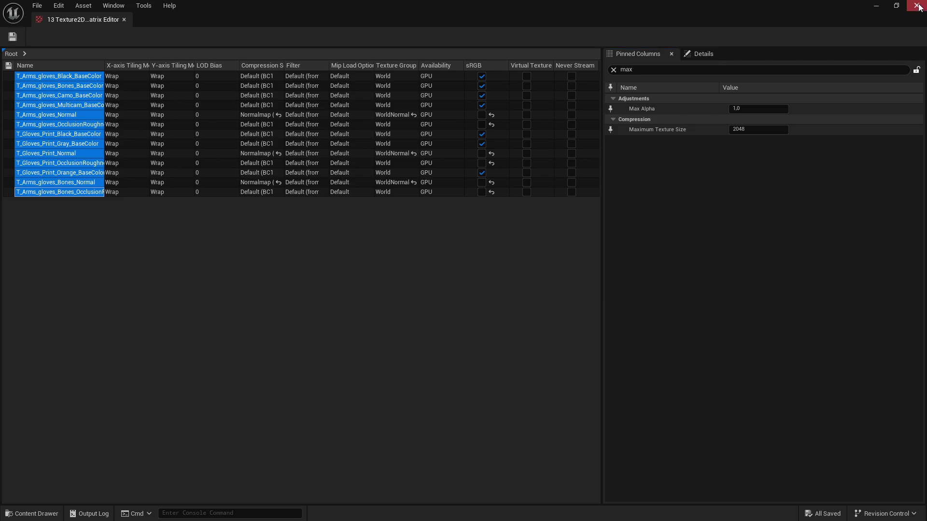
pyautogui.click(917, 6)
pyautogui.press('BackSpace')
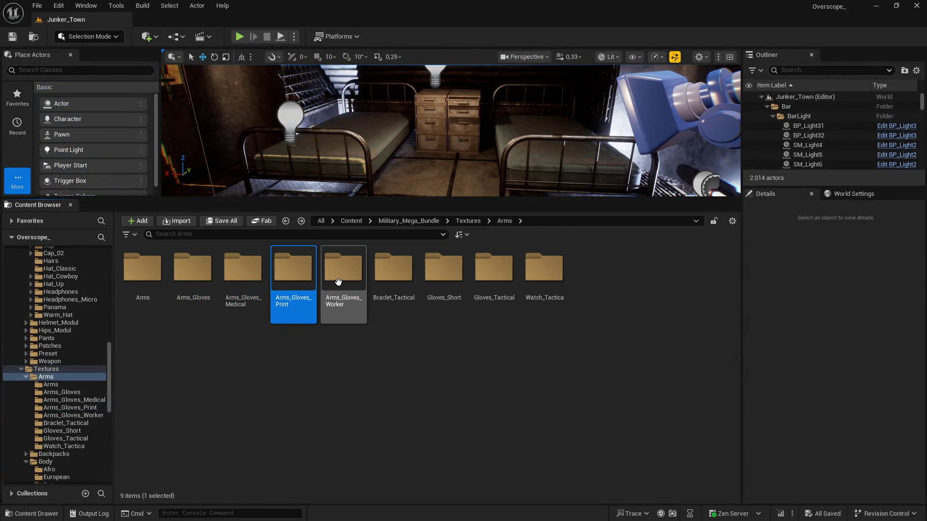
# Open Arms_Gloves_Worker and load its four textures into the Property Matrix.
pyautogui.doubleClick(342, 268)
pyautogui.click(142, 268)
pyautogui.keyDown('shift'); pyautogui.click(289, 272); pyautogui.keyUp('shift')
pyautogui.rightClick(289, 271)
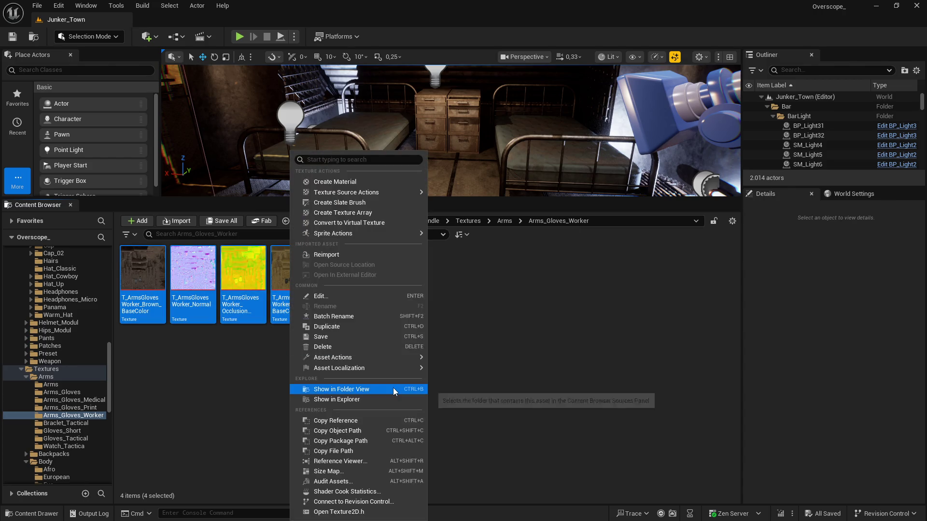
pyautogui.moveTo(376, 361)
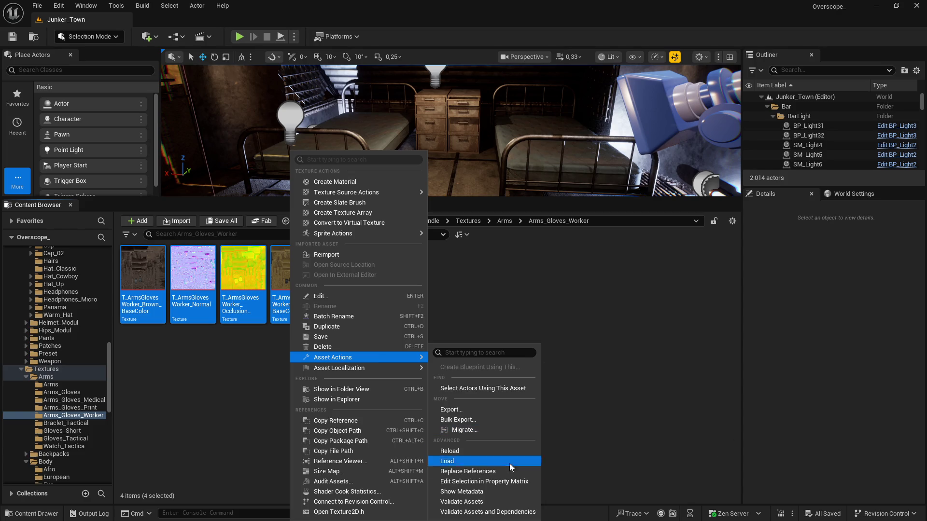
pyautogui.click(486, 481)
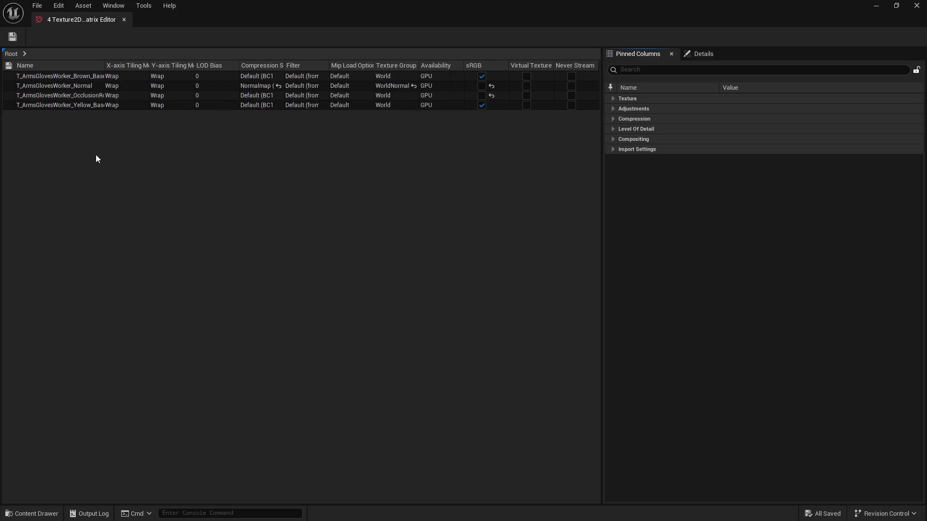
# Select all four rows, set the Maximum Texture Size, save with Ctrl+S and close the matrix.
pyautogui.click(78, 76)
pyautogui.keyDown('shift'); pyautogui.click(74, 104); pyautogui.keyUp('shift')
pyautogui.click(646, 71)
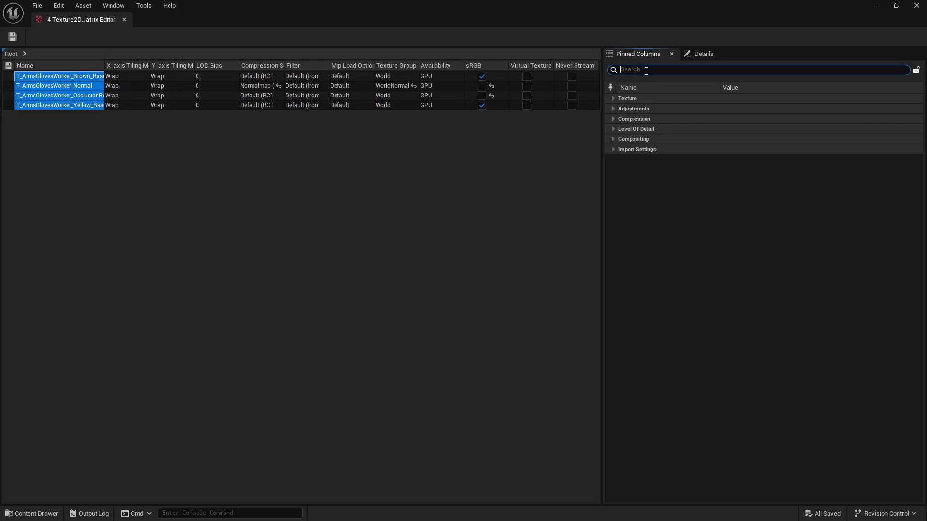
pyautogui.write('max')
pyautogui.click(757, 129)
pyautogui.write('1024')
pyautogui.press('Return')
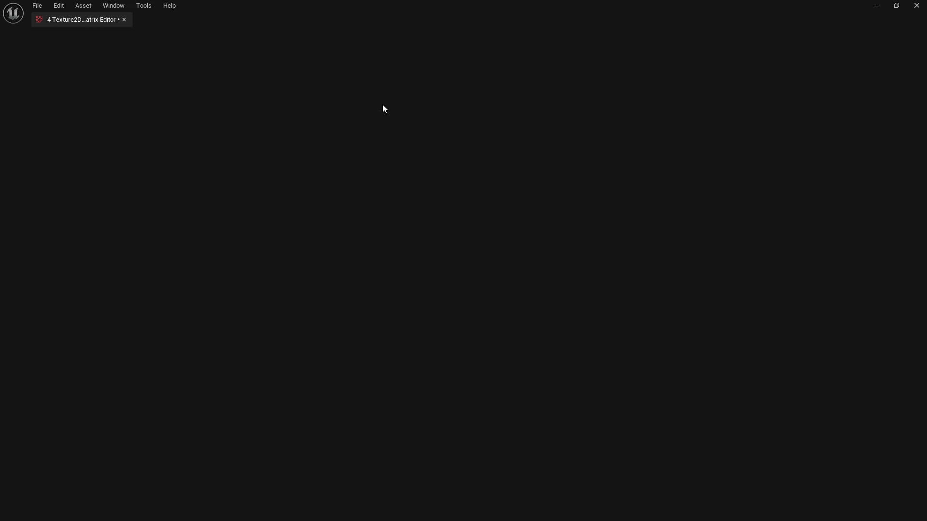
pyautogui.hotkey('ctrl', 's')
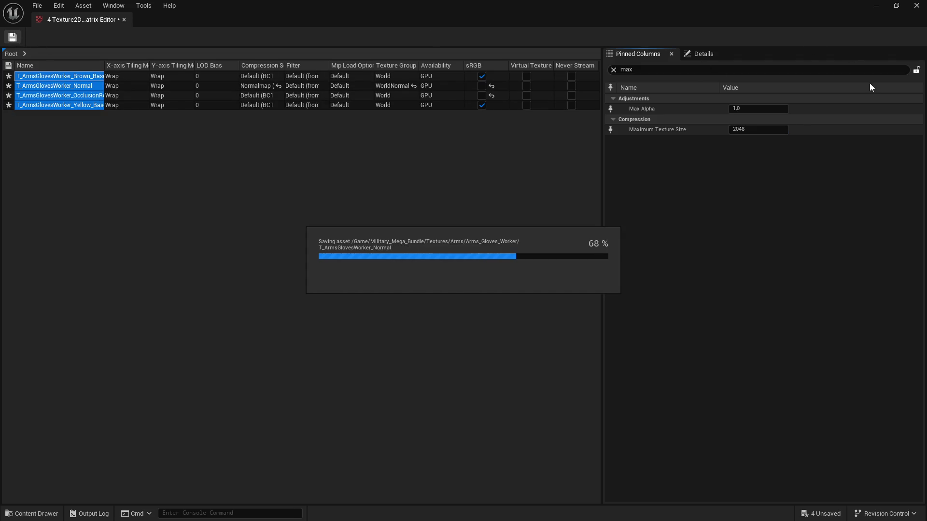
pyautogui.click(916, 5)
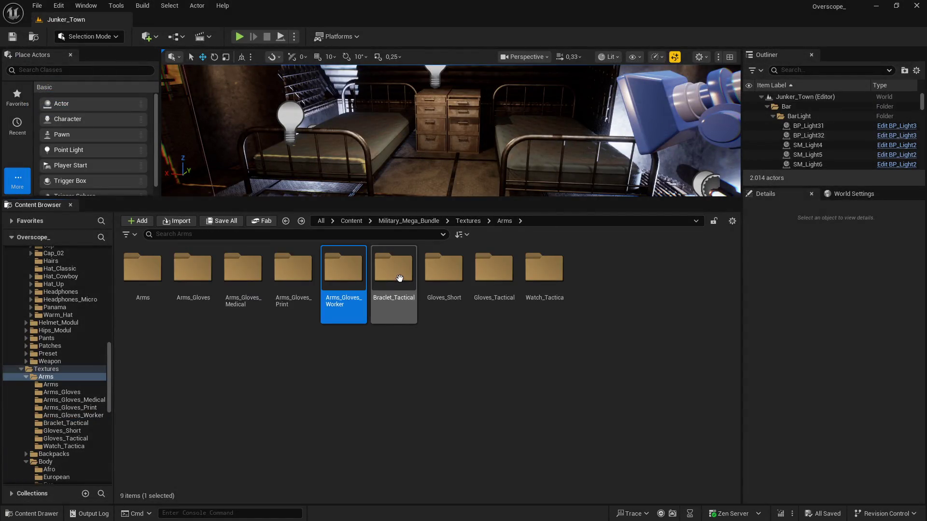
# Open Bracelet_Tactical and load its five textures into the Property Matrix.
pyautogui.doubleClick(399, 279)
pyautogui.click(157, 277)
pyautogui.keyDown('shift'); pyautogui.click(357, 289); pyautogui.keyUp('shift')
pyautogui.rightClick(356, 285)
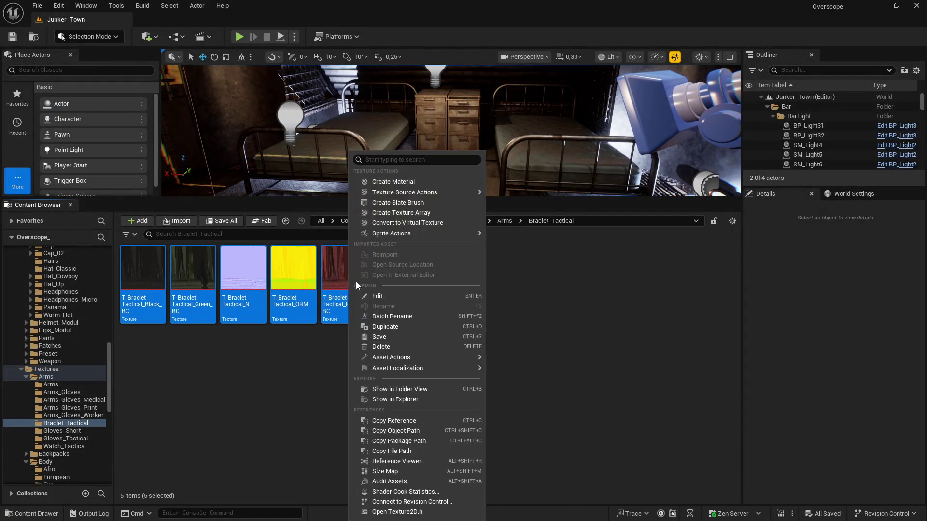
pyautogui.moveTo(424, 358)
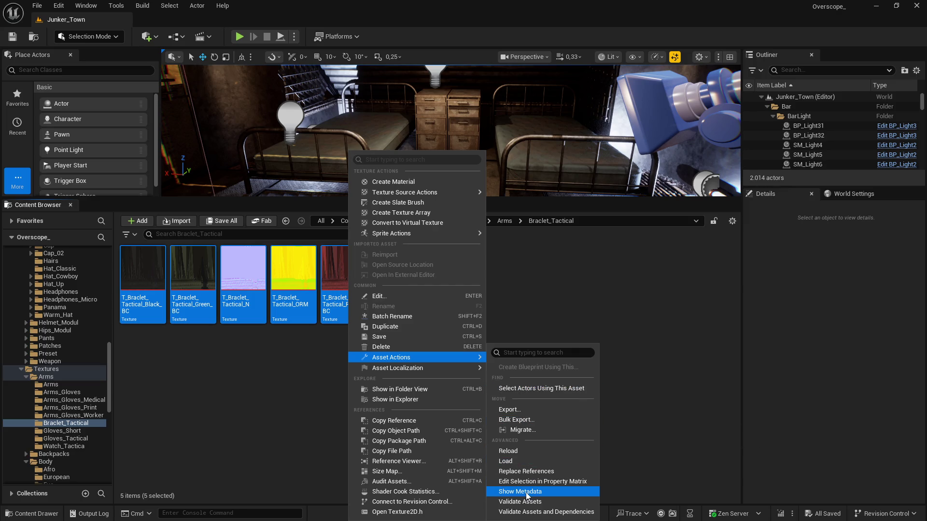
pyautogui.click(531, 481)
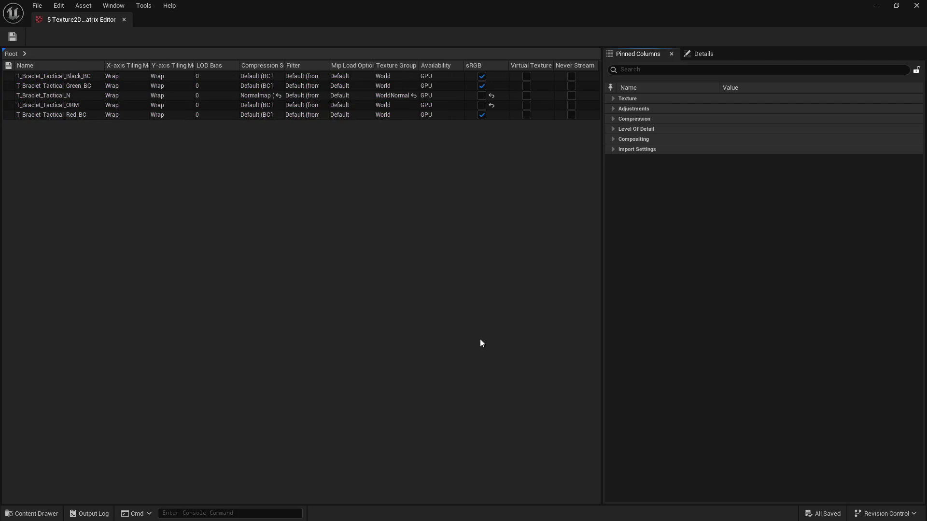
# Select all five rows, set Maximum Texture Size to 2048, save and close the matrix.
pyautogui.click(44, 76)
pyautogui.keyDown('shift'); pyautogui.click(54, 114); pyautogui.keyUp('shift')
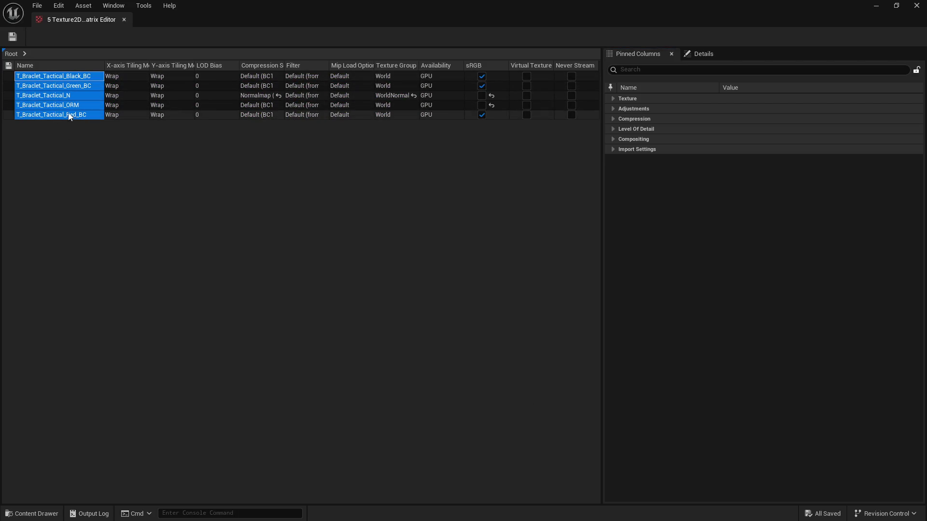
pyautogui.click(671, 71)
pyautogui.write('max')
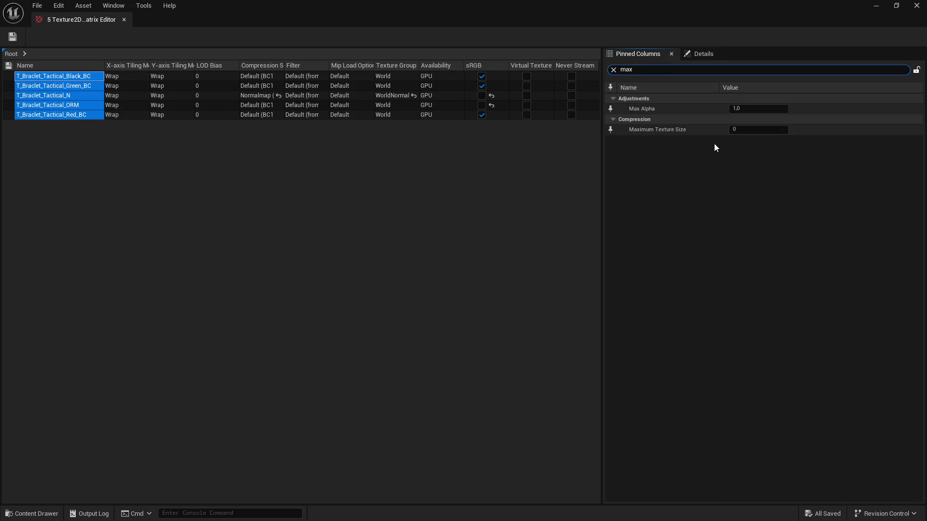
pyautogui.click(764, 131)
pyautogui.write('2048')
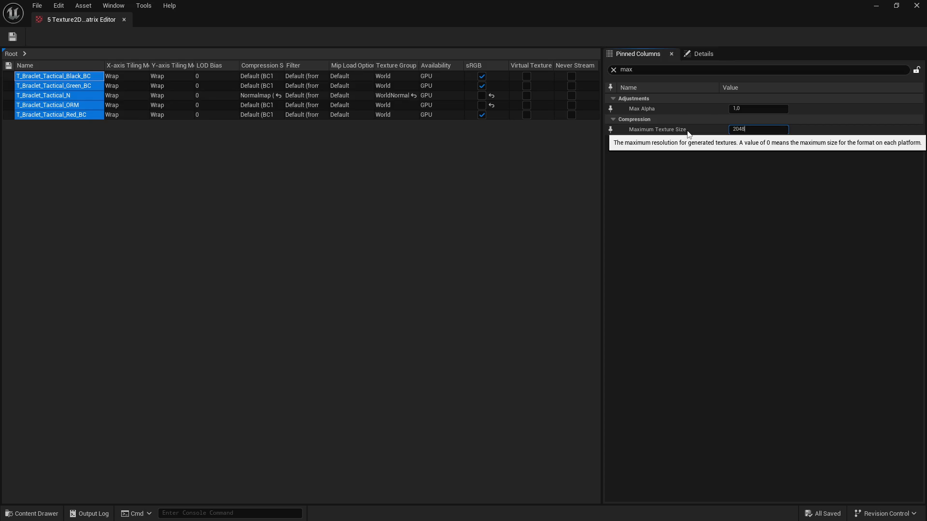
pyautogui.press('Return')
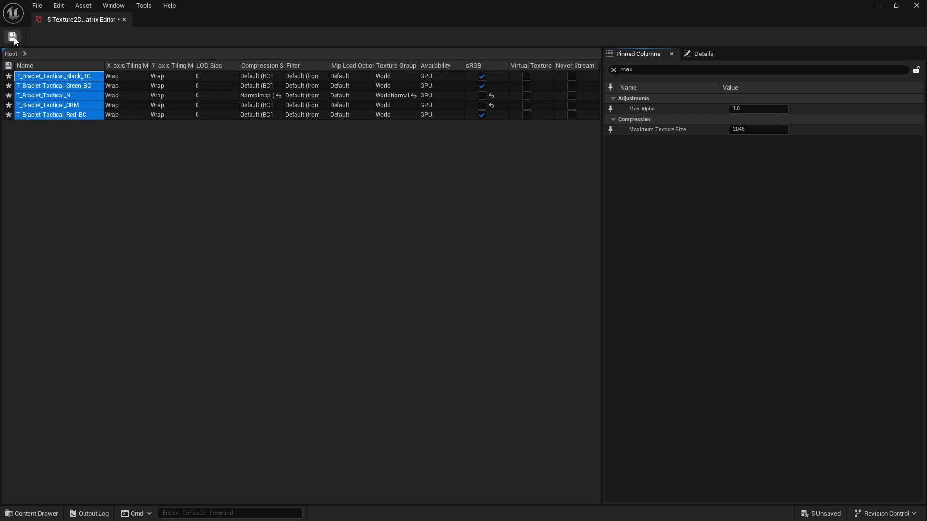
pyautogui.click(12, 37)
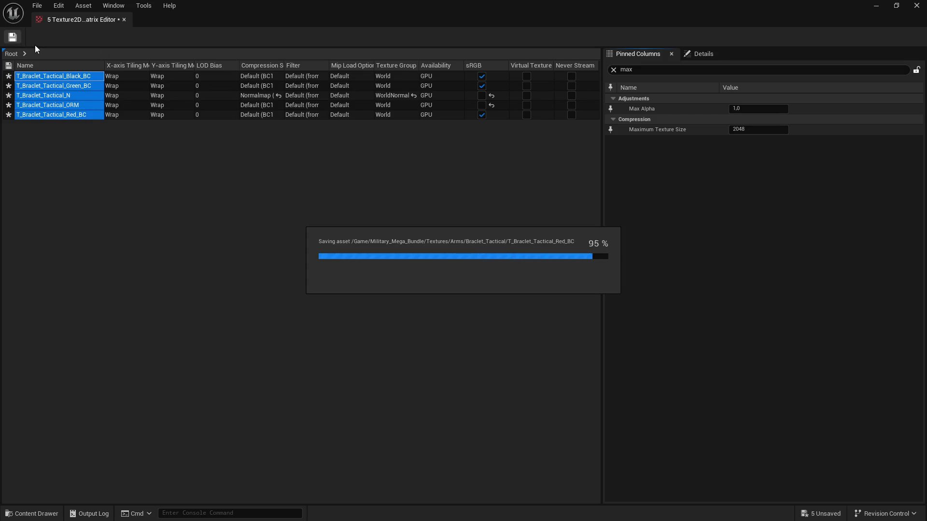
pyautogui.click(916, 5)
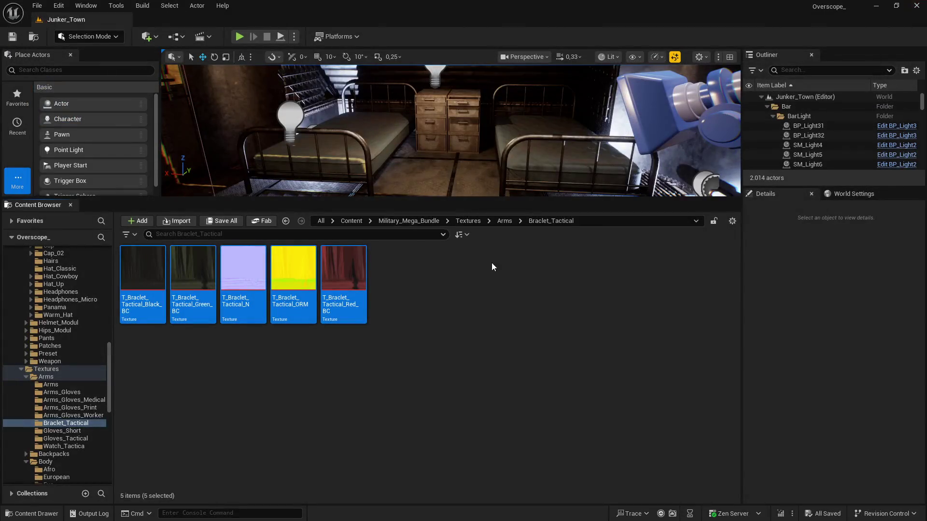
# Go back to Arms, open Gloves_Short and load its eight textures into the Property Matrix.
pyautogui.hotkey('alt', 'Left')
pyautogui.doubleClick(439, 282)
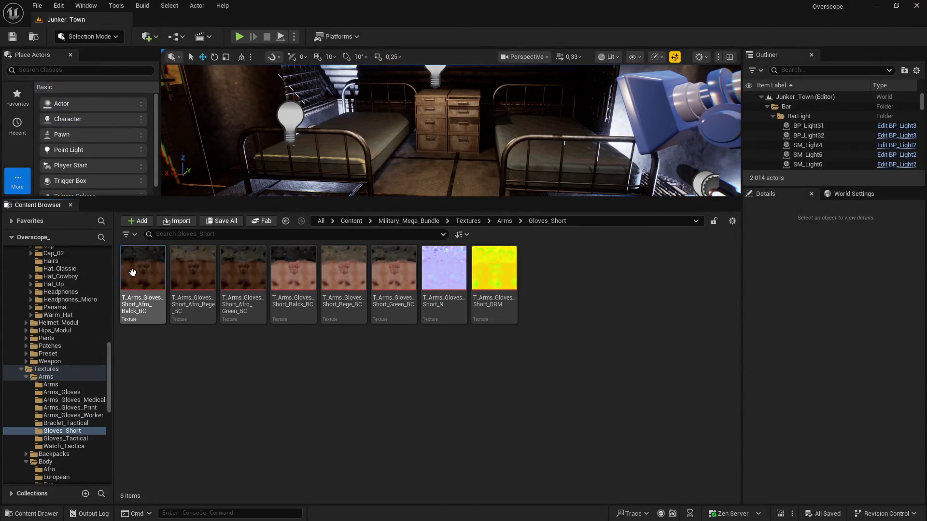
pyautogui.keyDown('shift'); pyautogui.click(505, 280); pyautogui.keyUp('shift')
pyautogui.rightClick(144, 285)
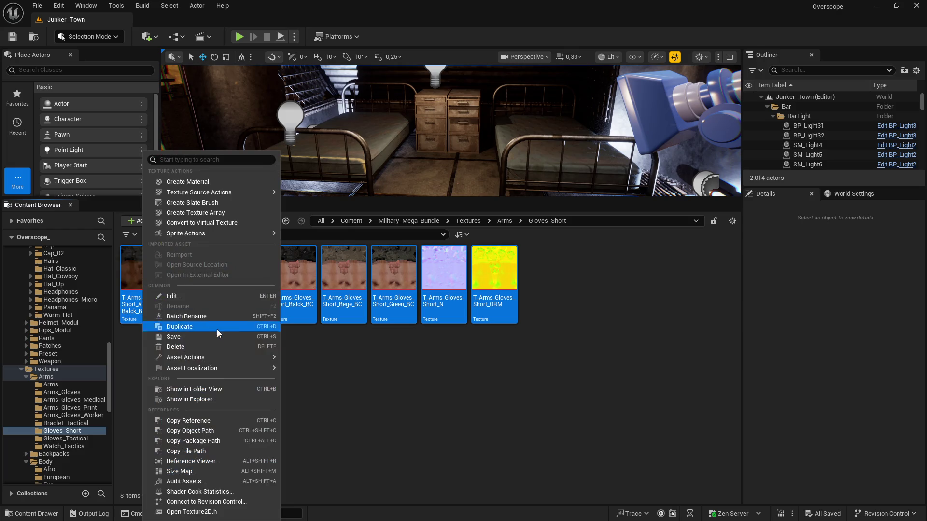
pyautogui.moveTo(228, 367)
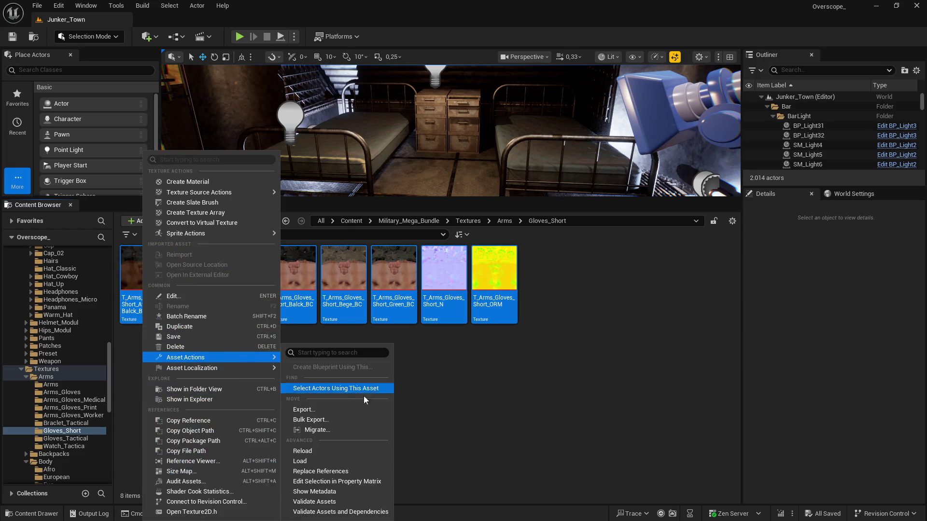
pyautogui.click(347, 482)
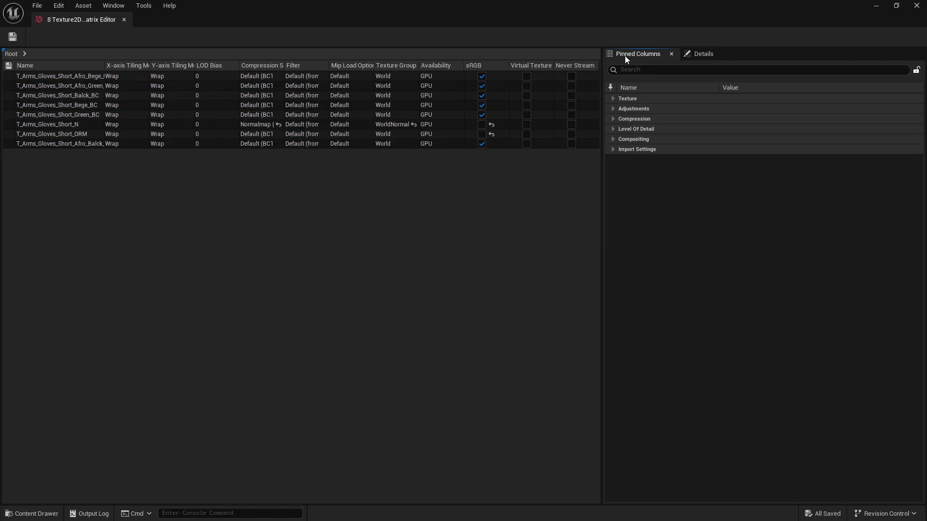
# Select all eight rows, set Maximum Texture Size to 2048, save and close the matrix.
pyautogui.moveTo(53, 145); pyautogui.dragTo(60, 77)
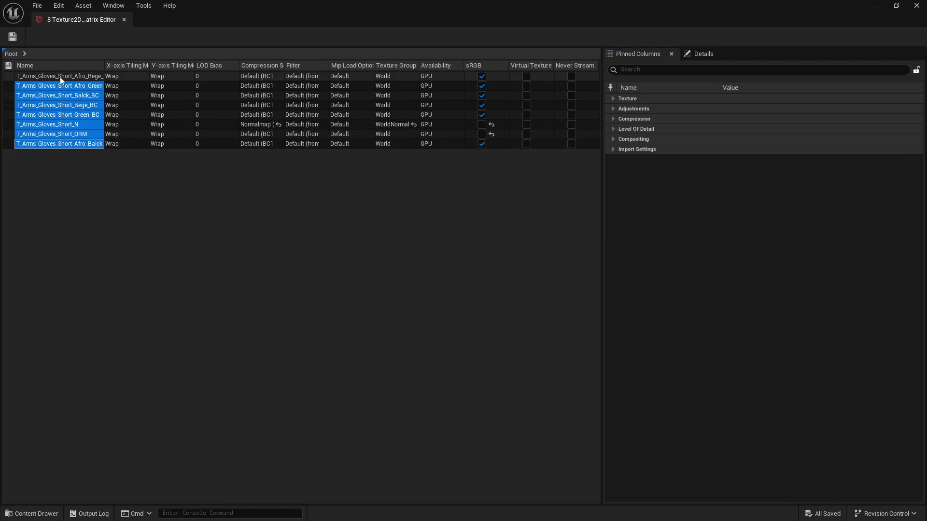
pyautogui.click(635, 69)
pyautogui.write('max')
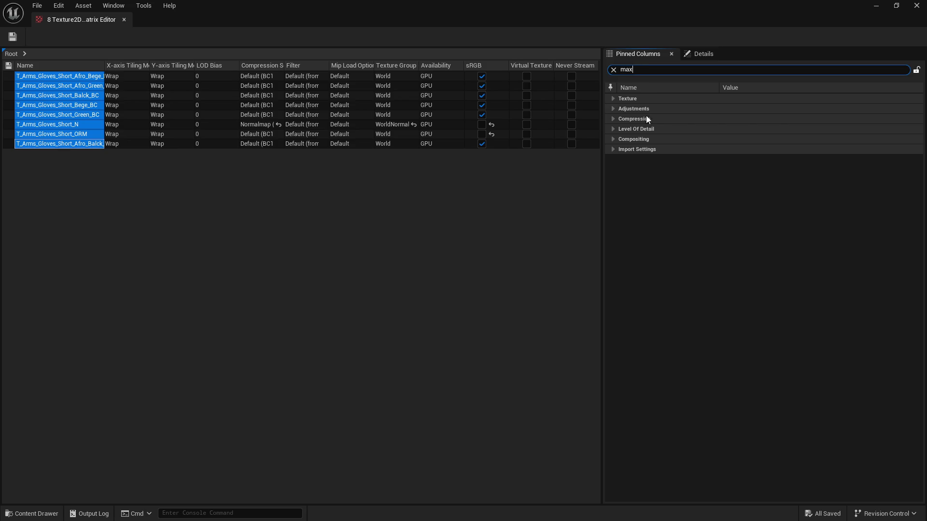
pyautogui.click(751, 132)
pyautogui.write('2048')
pyautogui.press('Return')
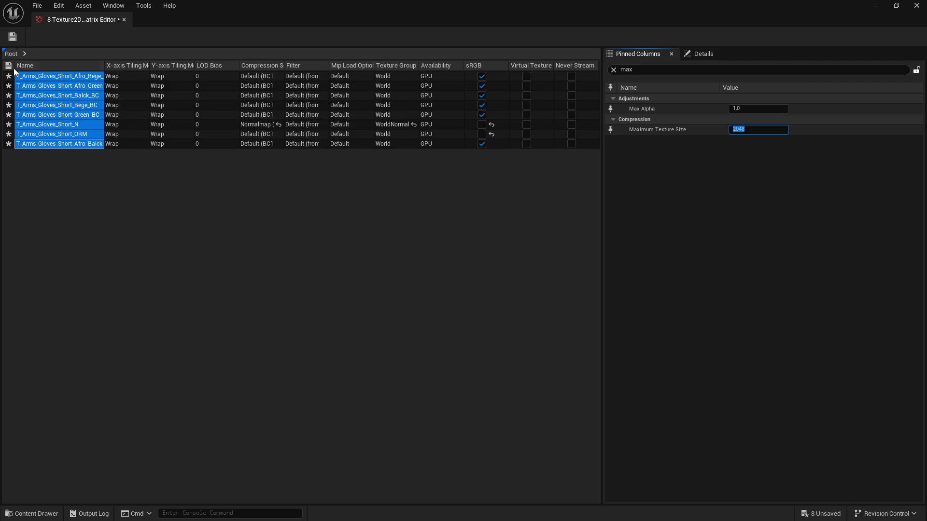
pyautogui.click(13, 37)
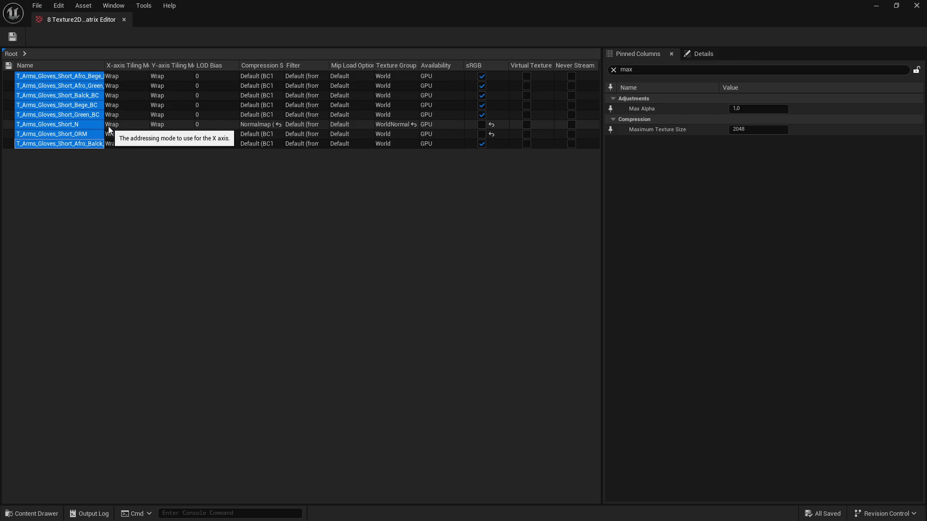
pyautogui.click(875, 5)
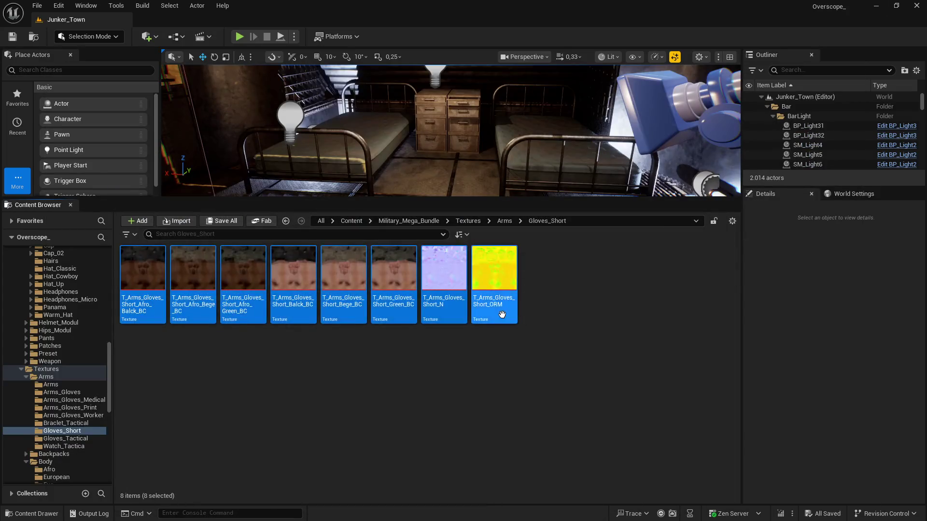
# Return to Arms, open Gloves_Tactical and load all 13 textures into the Property Matrix.
pyautogui.hotkey('alt', 'Left')
pyautogui.press('Right')
pyautogui.press('Return')
pyautogui.hotkey('ctrl', 'a')
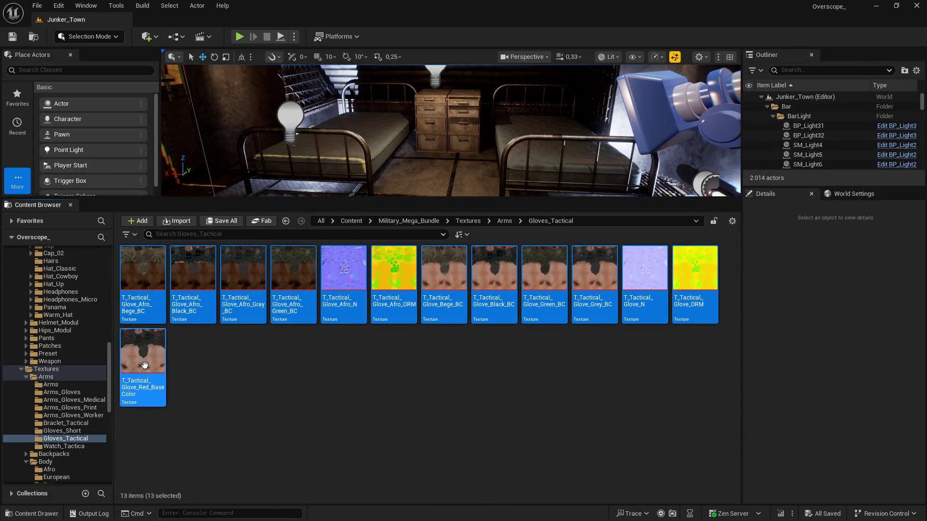
pyautogui.rightClick(145, 365)
pyautogui.moveTo(209, 360)
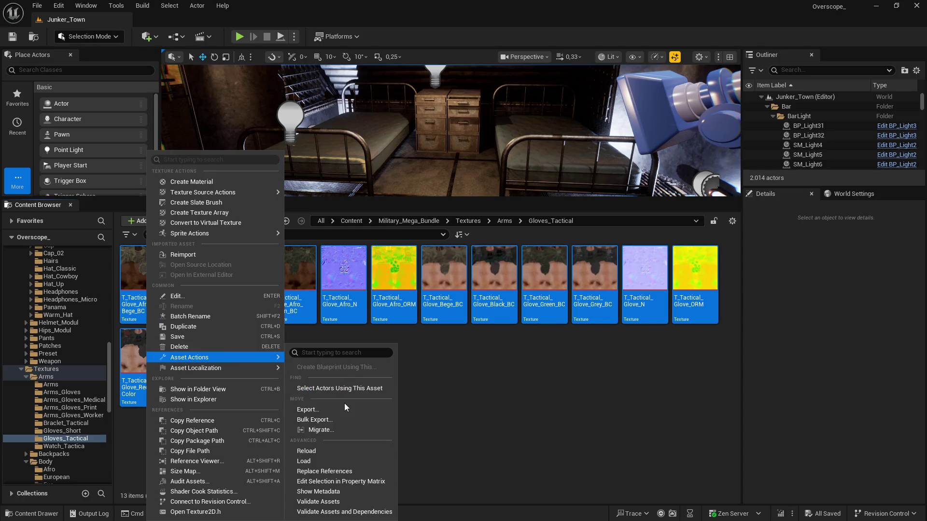
pyautogui.click(367, 481)
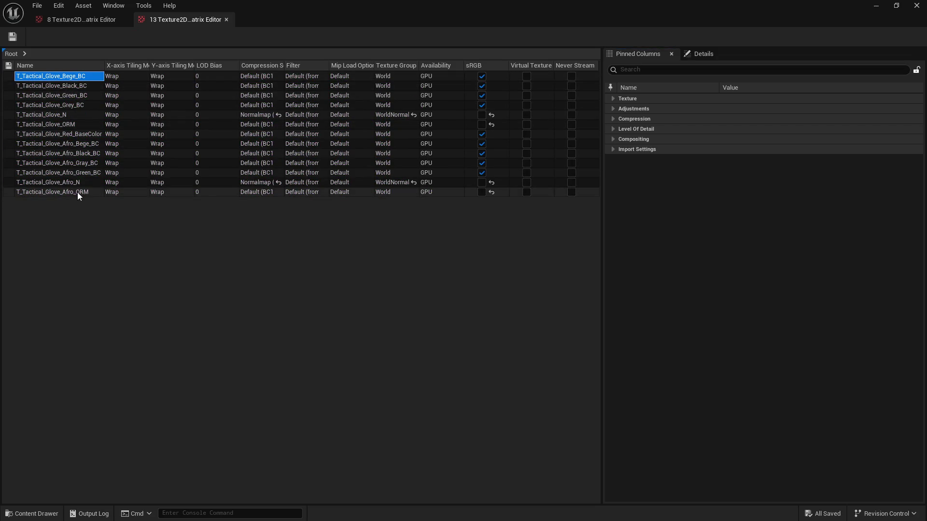
# Select the 13 rows, set Maximum Texture Size to 2048, save and close the matrix.
pyautogui.keyDown('shift'); pyautogui.click(76, 192); pyautogui.keyUp('shift')
pyautogui.click(675, 69)
pyautogui.write('2048')
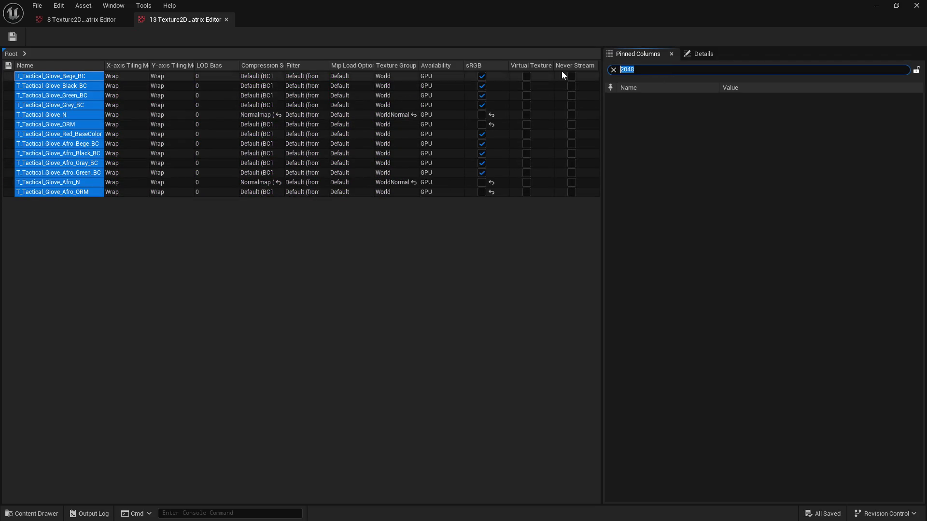
pyautogui.write('max')
pyautogui.click(760, 129)
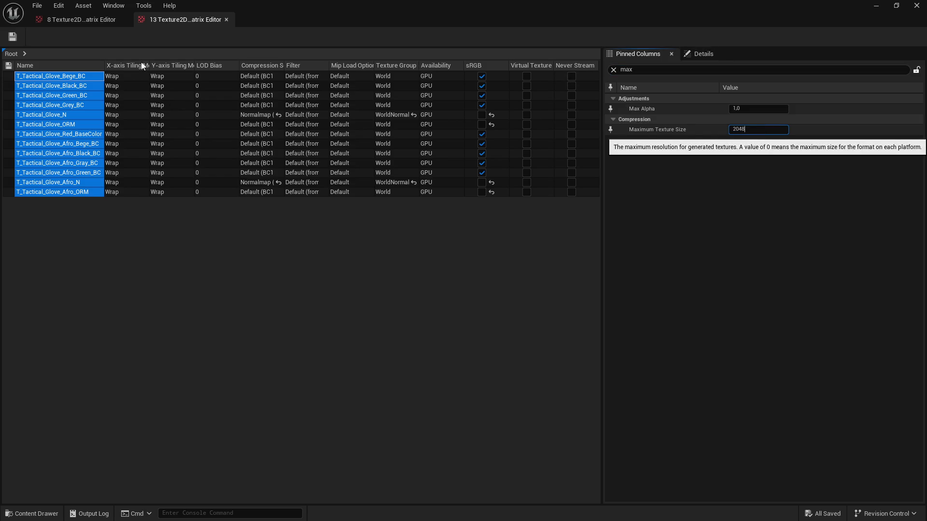
pyautogui.press('Return')
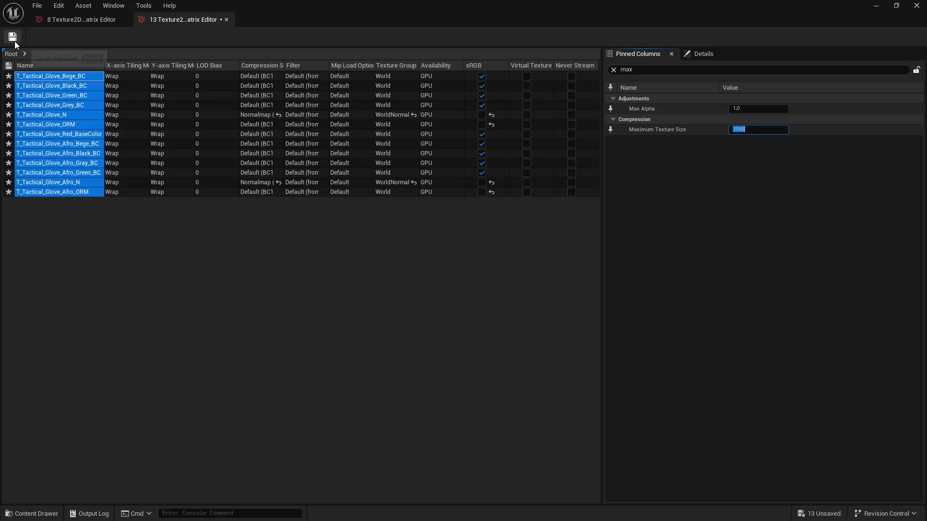
pyautogui.click(14, 41)
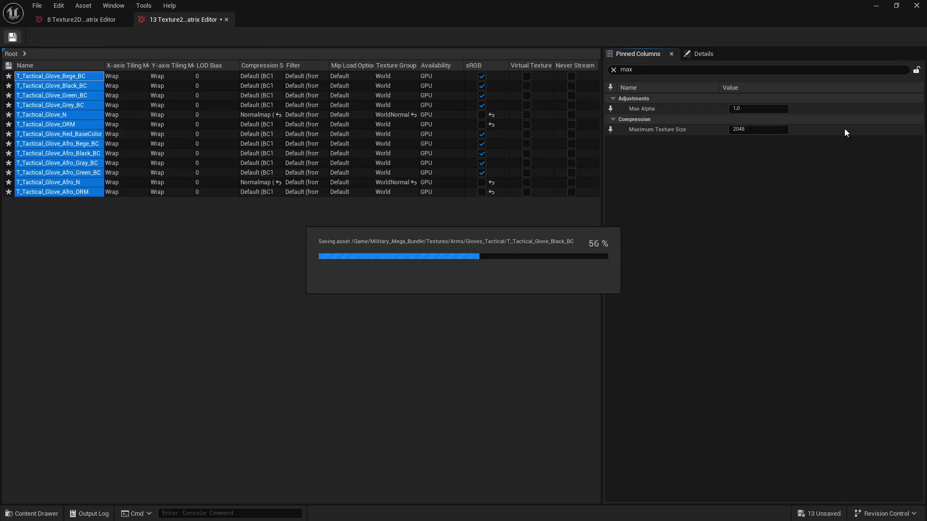
pyautogui.click(916, 8)
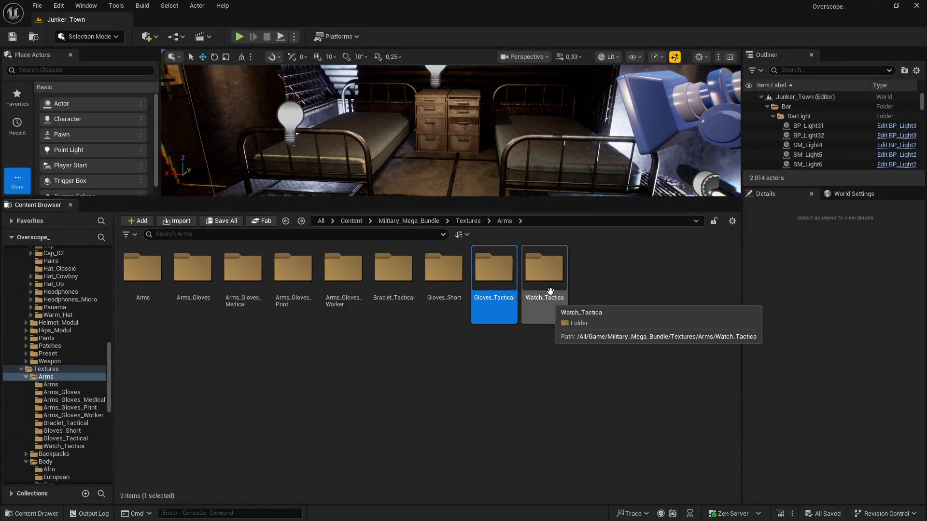
# Open Watch_Tactical and load its four textures into the Property Matrix.
pyautogui.doubleClick(553, 304)
pyautogui.click(142, 276)
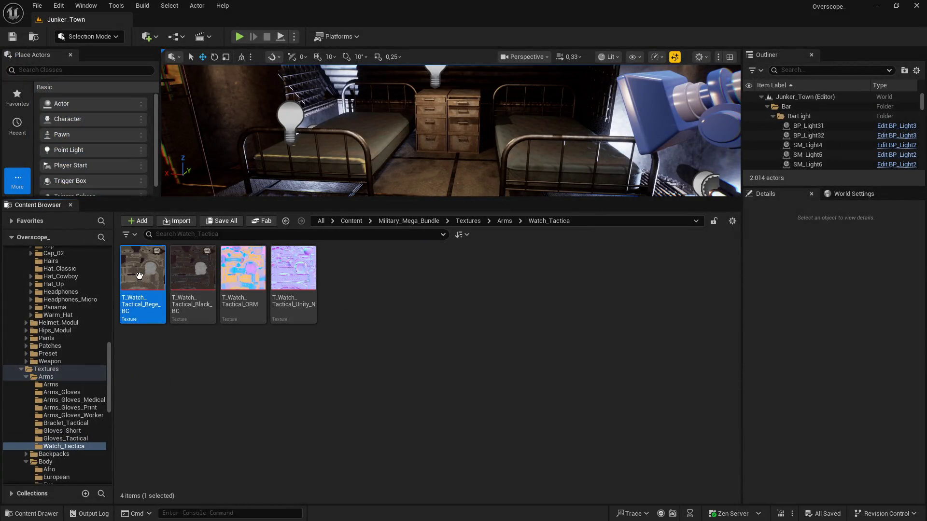
pyautogui.keyDown('shift'); pyautogui.click(296, 279); pyautogui.keyUp('shift')
pyautogui.rightClick(302, 289)
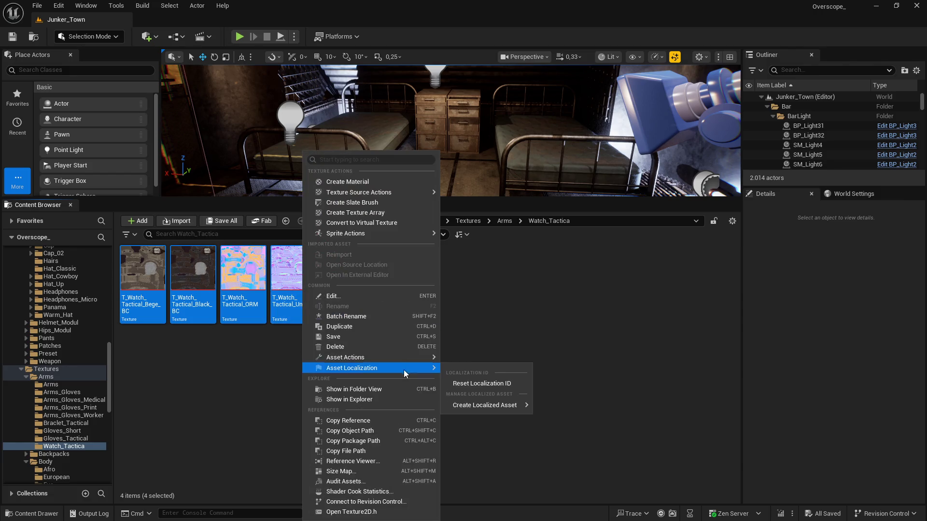
pyautogui.moveTo(404, 358)
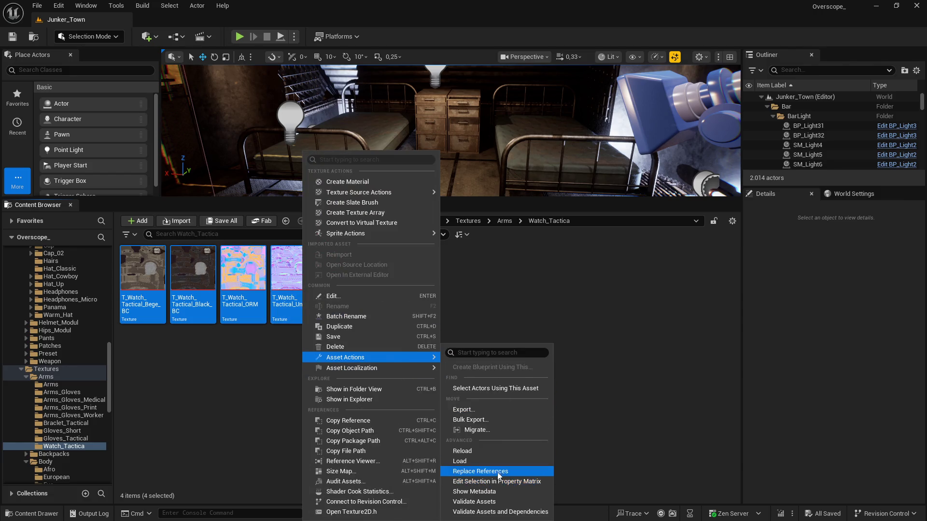
pyautogui.click(496, 481)
# Set Maximum Texture Size to 2048 for all four rows, save, close and return to Arms.
pyautogui.click(99, 105)
pyautogui.keyDown('shift'); pyautogui.click(51, 76); pyautogui.keyUp('shift')
pyautogui.click(639, 70)
pyautogui.write('maxc')
pyautogui.press('BackSpace')
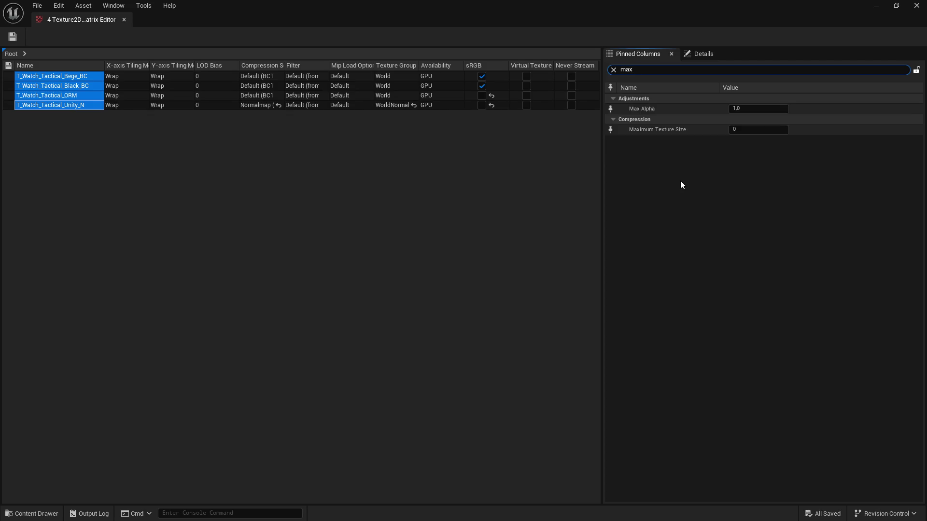
pyautogui.click(744, 130)
pyautogui.write('2048')
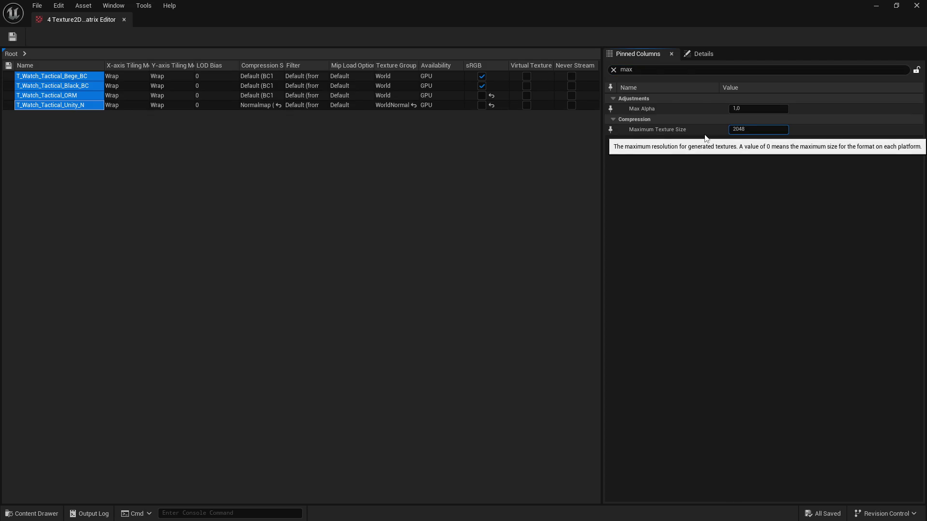
pyautogui.press('Return')
pyautogui.click(11, 38)
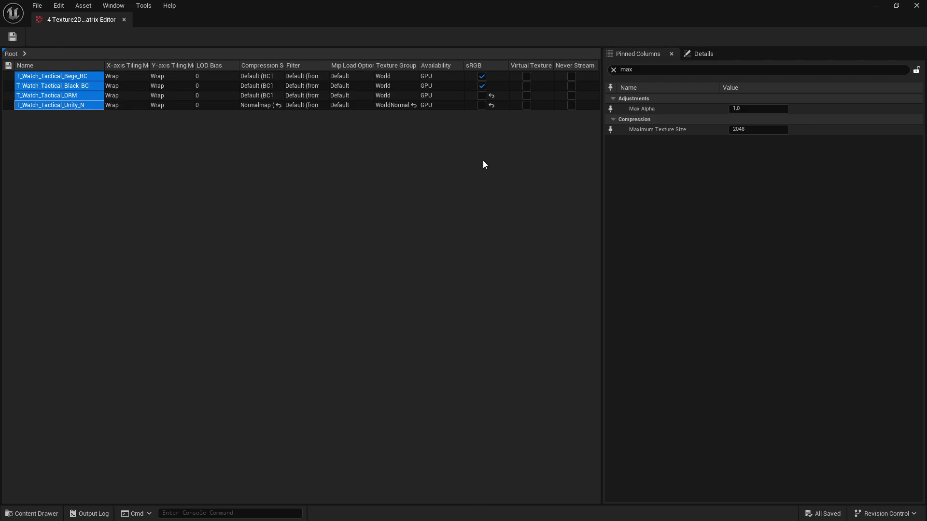
pyautogui.click(916, 6)
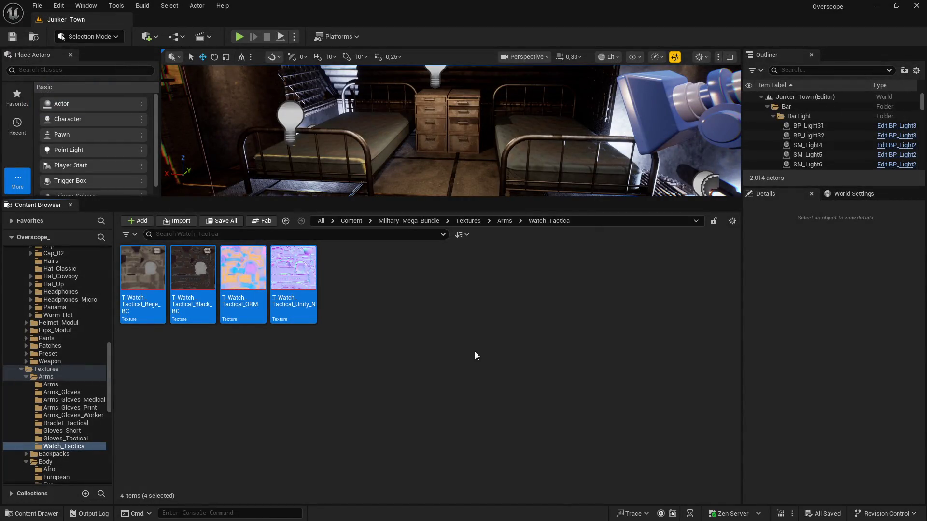
pyautogui.hotkey('alt', 'Left')
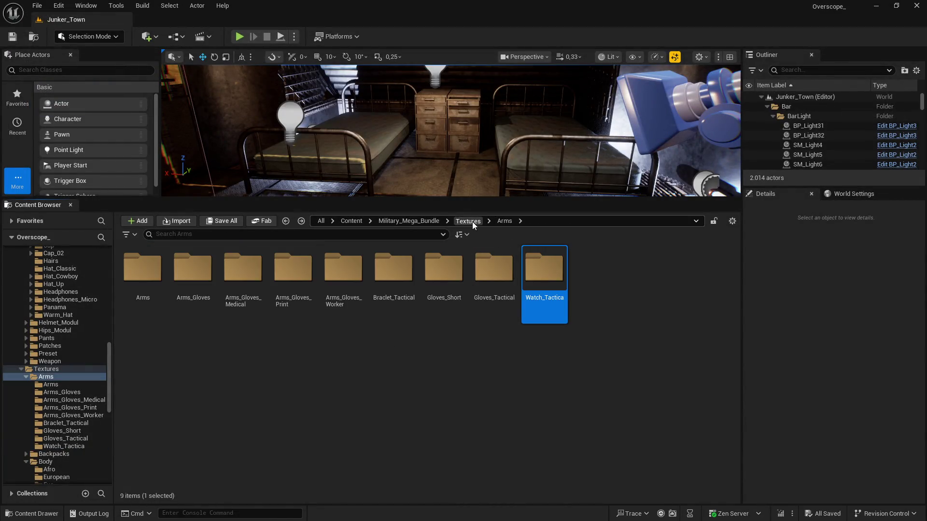
# Navigate from Arms to the Textures > Backpacks > Backpack folder.
pyautogui.click(472, 221)
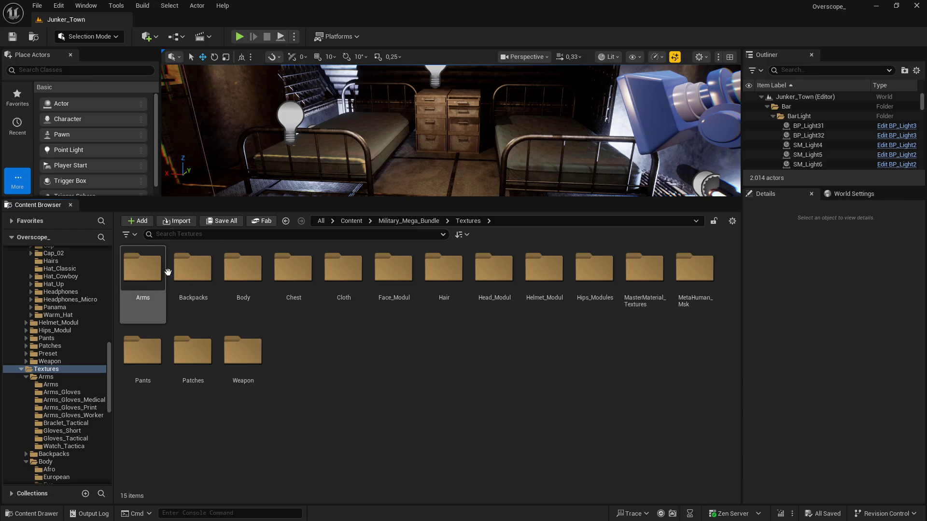
pyautogui.doubleClick(192, 268)
pyautogui.doubleClick(143, 268)
pyautogui.hotkey('alt', 'Left')
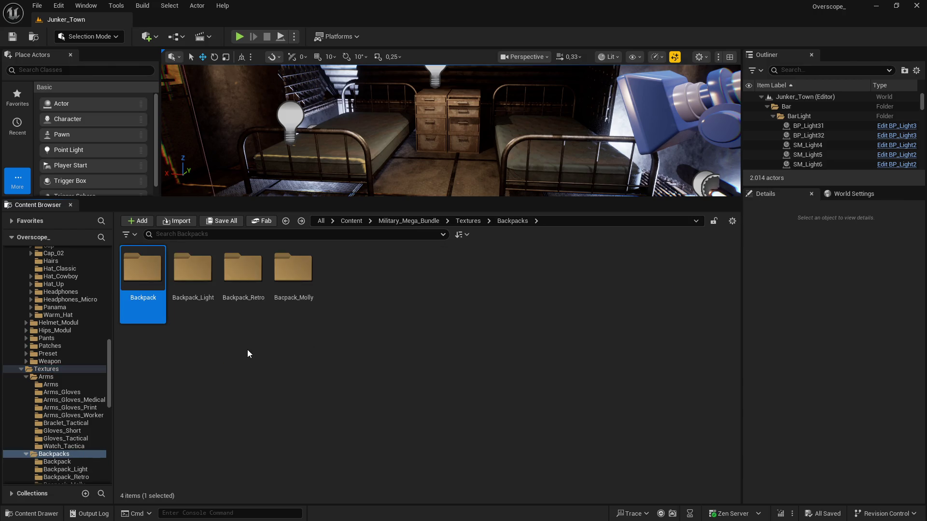
pyautogui.hotkey('alt', 'Left')
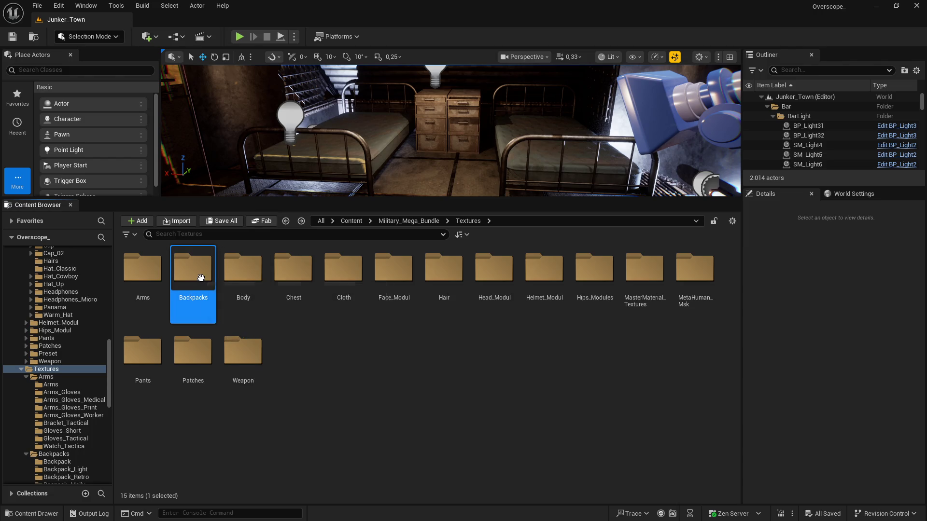
pyautogui.doubleClick(200, 277)
pyautogui.doubleClick(143, 268)
# Select all 11 Backpack textures and open them in the Property Matrix.
pyautogui.click(142, 280)
pyautogui.keyDown('shift'); pyautogui.click(634, 282); pyautogui.keyUp('shift')
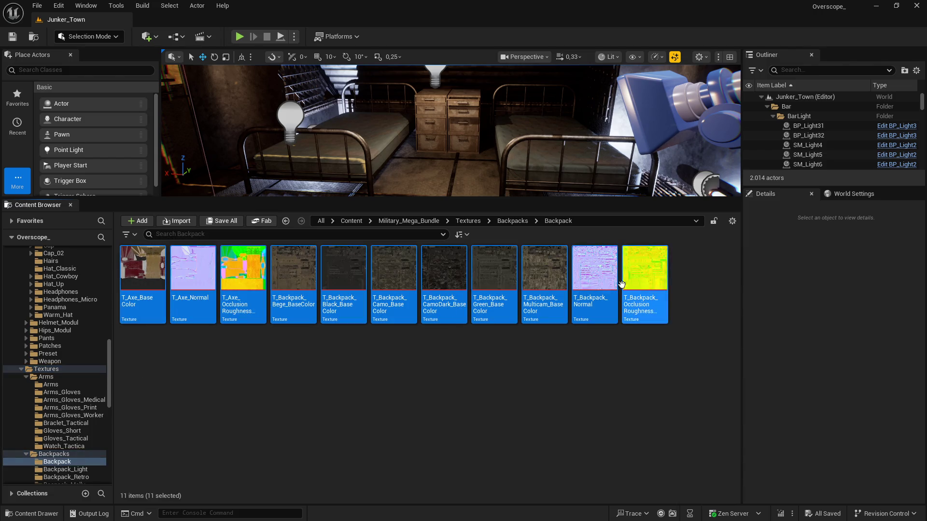
pyautogui.rightClick(151, 280)
pyautogui.moveTo(246, 360)
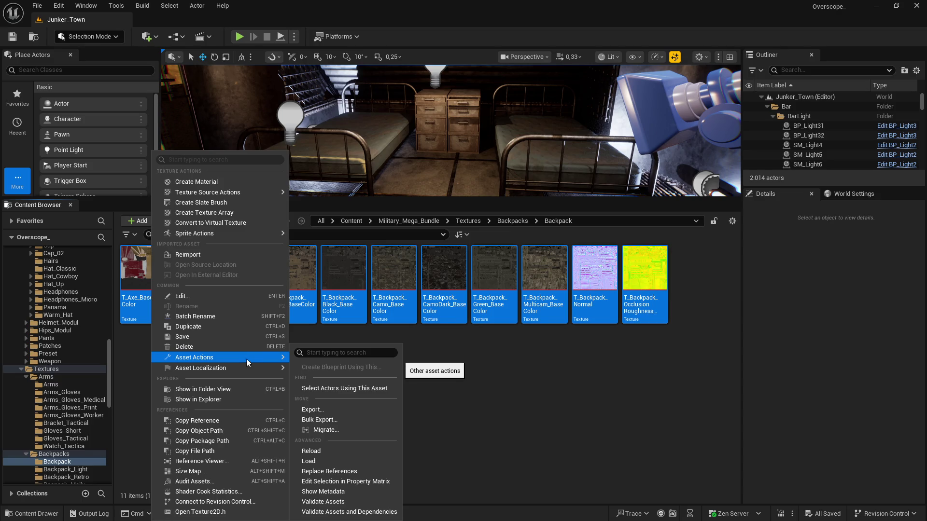
pyautogui.click(357, 481)
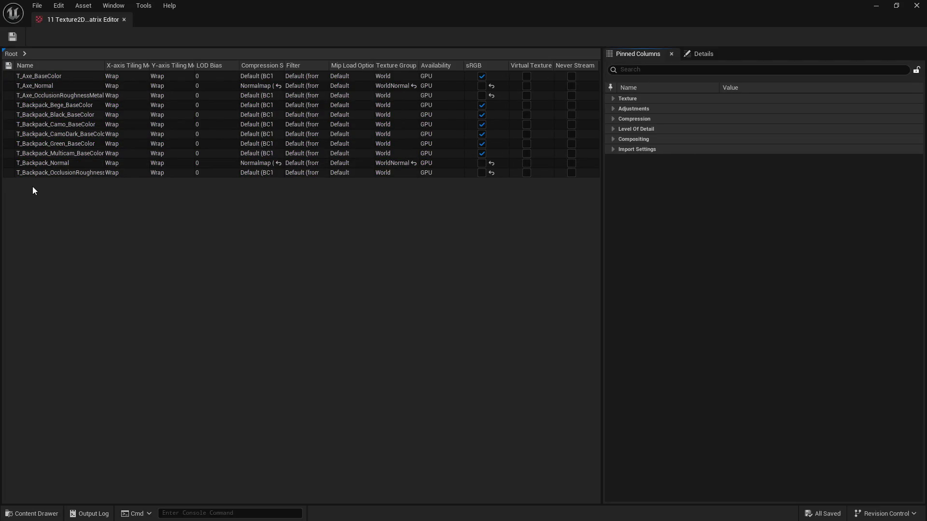
# Set Maximum Texture Size to 2048 on all 11 rows, save, close and open Backpack_Light.
pyautogui.click(48, 172)
pyautogui.keyDown('shift'); pyautogui.click(38, 75); pyautogui.keyUp('shift')
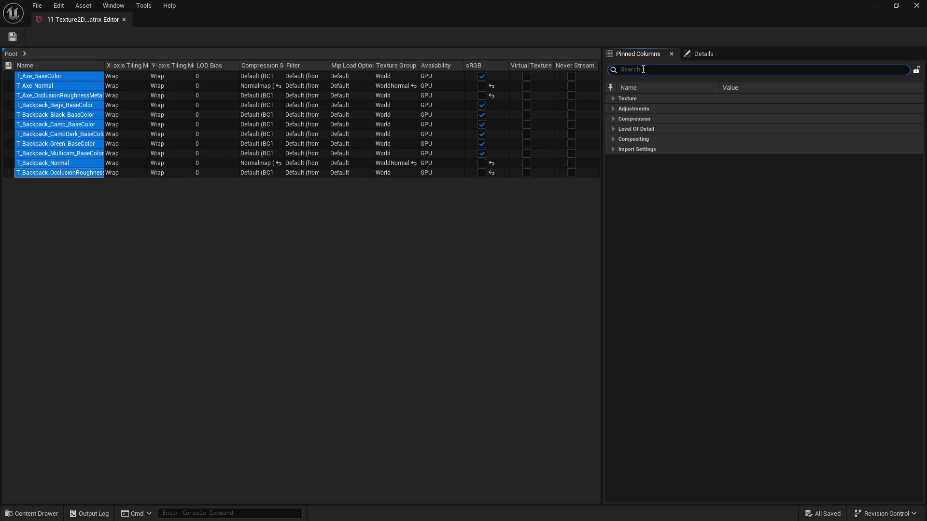
pyautogui.write('max')
pyautogui.click(756, 129)
pyautogui.write('2048')
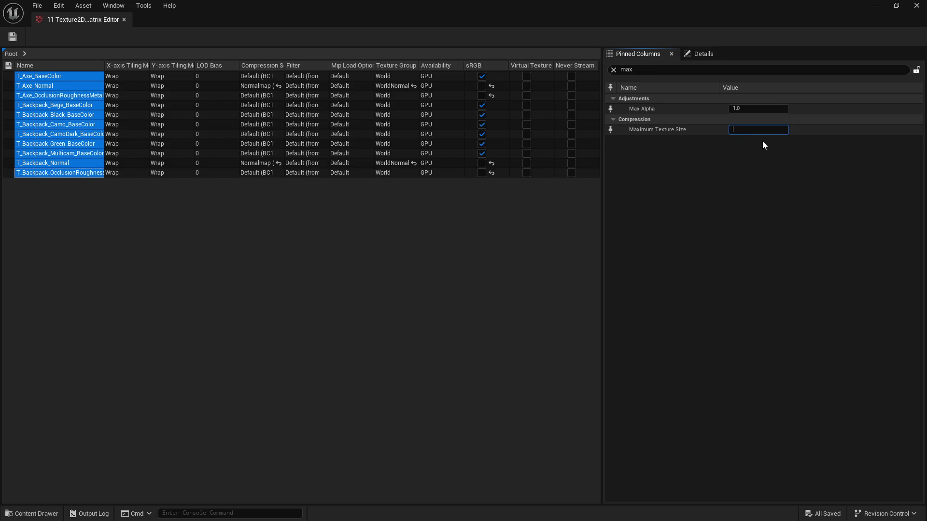
pyautogui.press('Return')
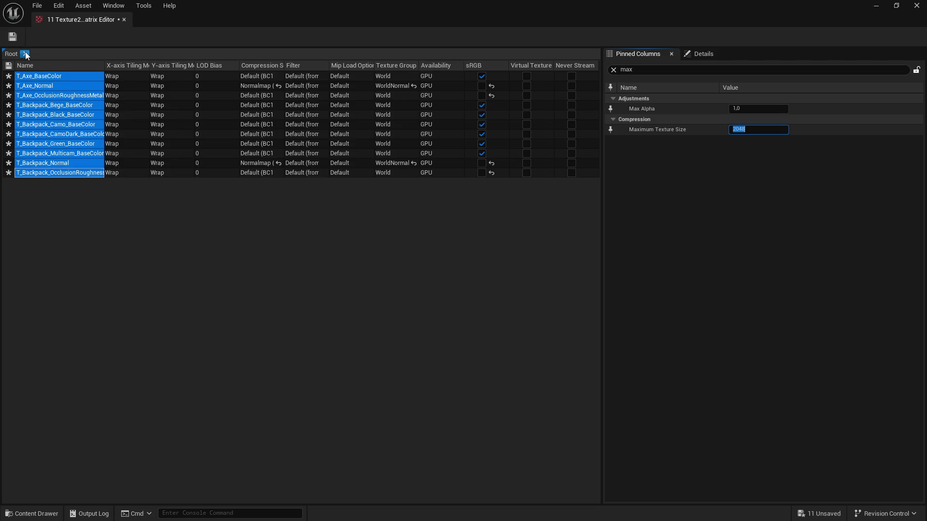
pyautogui.click(13, 37)
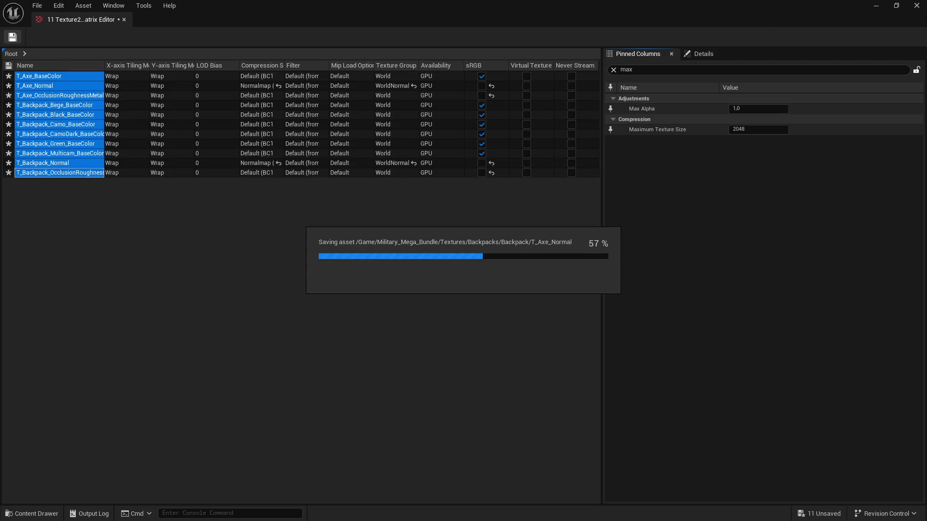
pyautogui.click(916, 6)
pyautogui.hotkey('alt', 'Left')
pyautogui.doubleClick(192, 270)
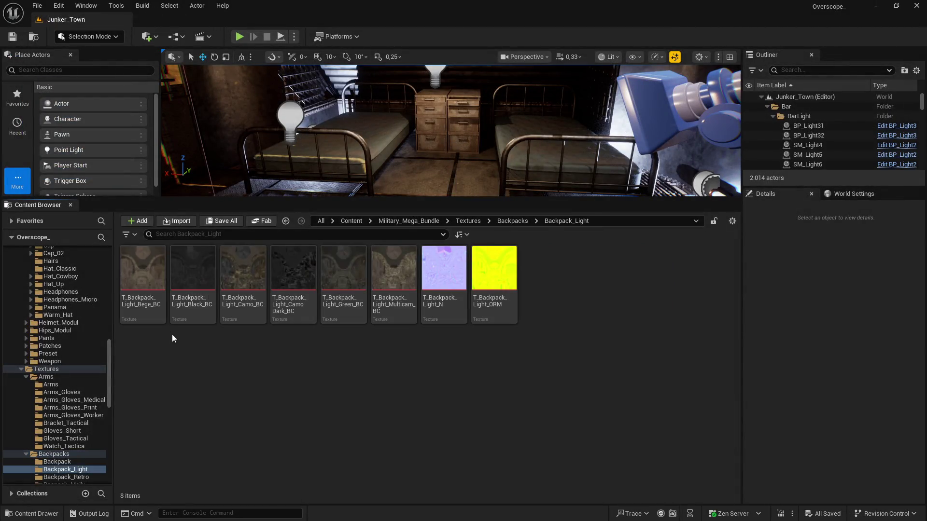
# Open all eight Backpack_Light textures in the Property Matrix with every row selected.
pyautogui.hotkey('ctrl', 'a')
pyautogui.rightClick(150, 270)
pyautogui.moveTo(230, 365)
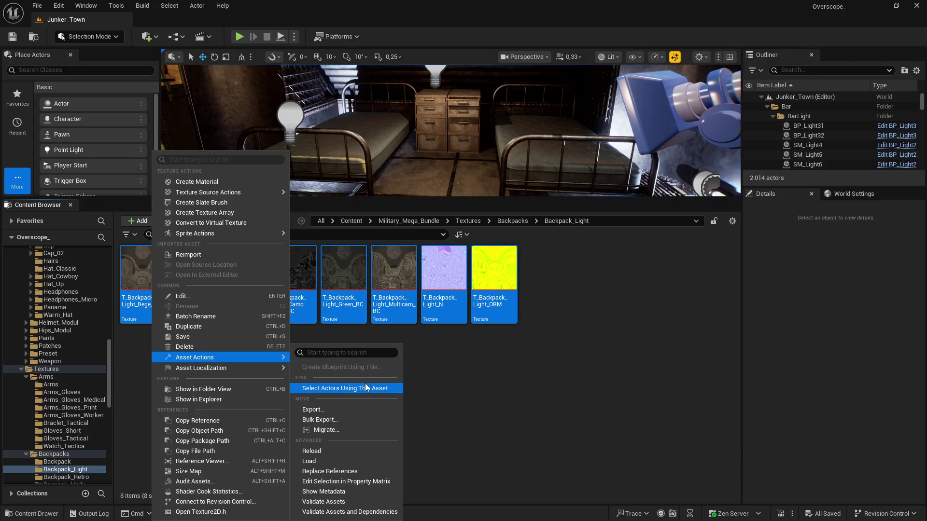
pyautogui.click(323, 482)
pyautogui.click(62, 144)
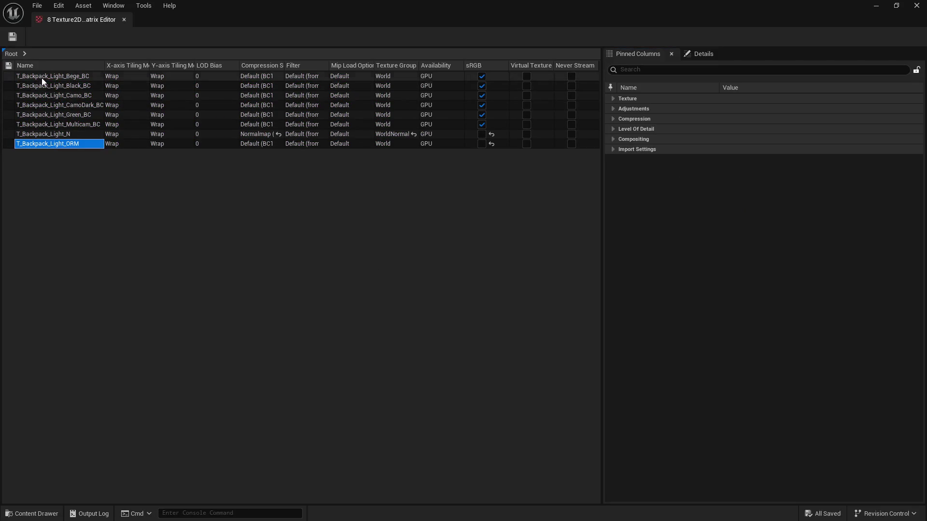
pyautogui.keyDown('shift'); pyautogui.click(41, 76); pyautogui.keyUp('shift')
# Set Maximum Texture Size to 2048 for the eight textures and save them.
pyautogui.click(662, 68)
pyautogui.write('max')
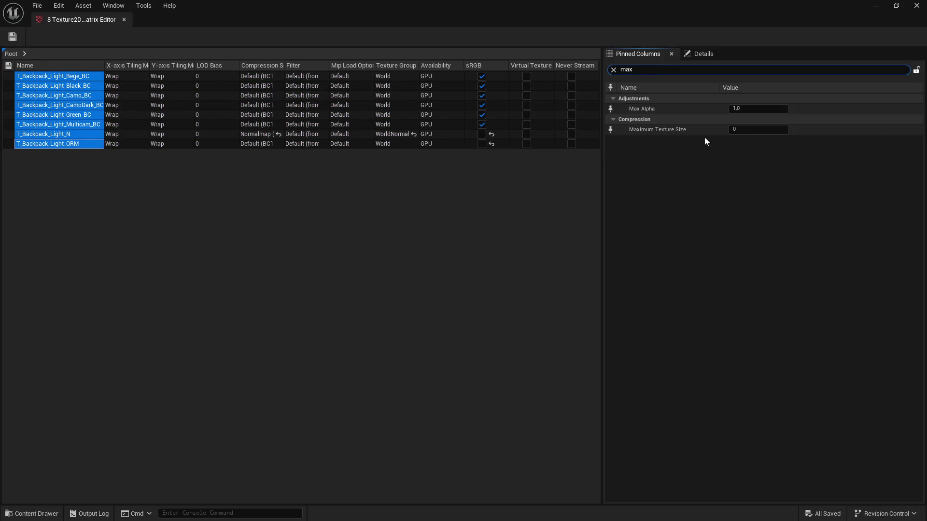
pyautogui.click(772, 130)
pyautogui.write('2048')
pyautogui.press('Return')
pyautogui.click(12, 36)
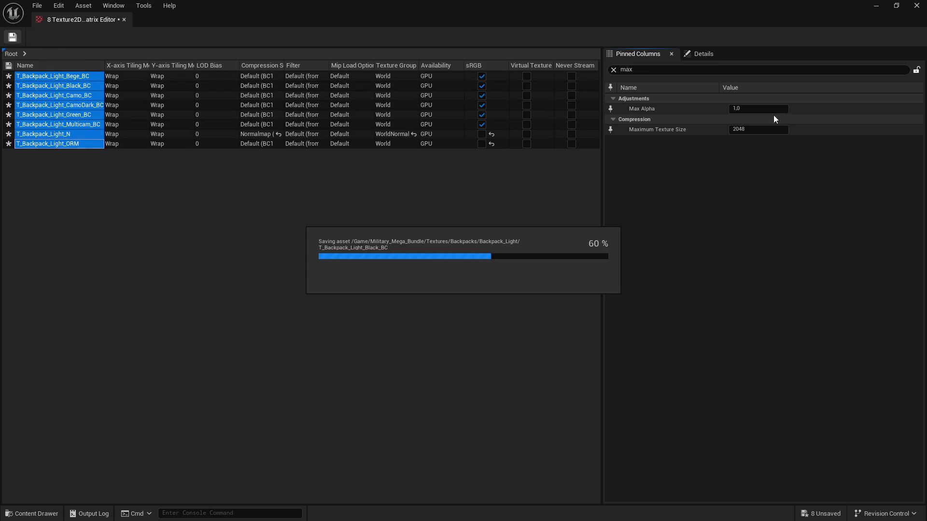
# Close the Property Matrix, open the Backpack_Retro folder, and select its first texture.
pyautogui.click(916, 6)
pyautogui.press('BackSpace')
pyautogui.doubleClick(243, 271)
pyautogui.click(143, 275)
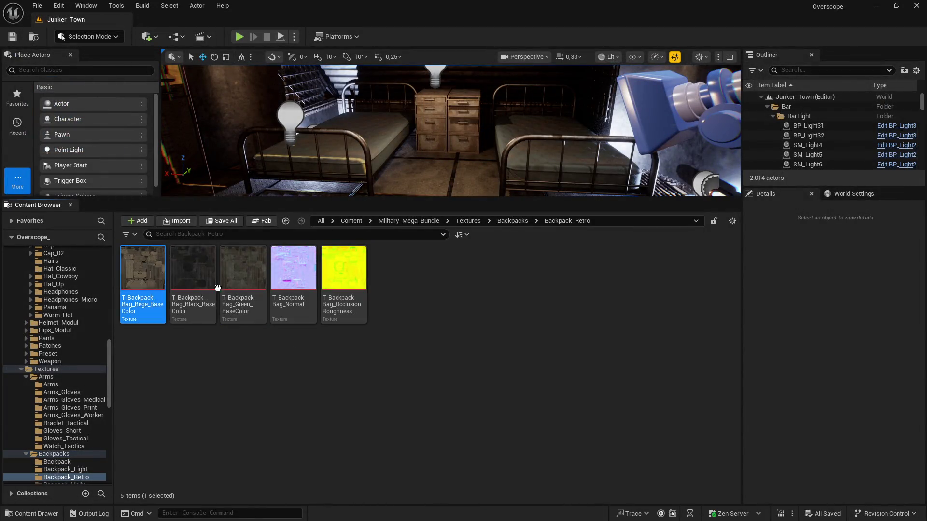
# Open all five Backpack_Retro textures in the Property Matrix with every row selected.
pyautogui.keyDown('shift'); pyautogui.click(350, 274); pyautogui.keyUp('shift')
pyautogui.rightClick(152, 273)
pyautogui.moveTo(236, 358)
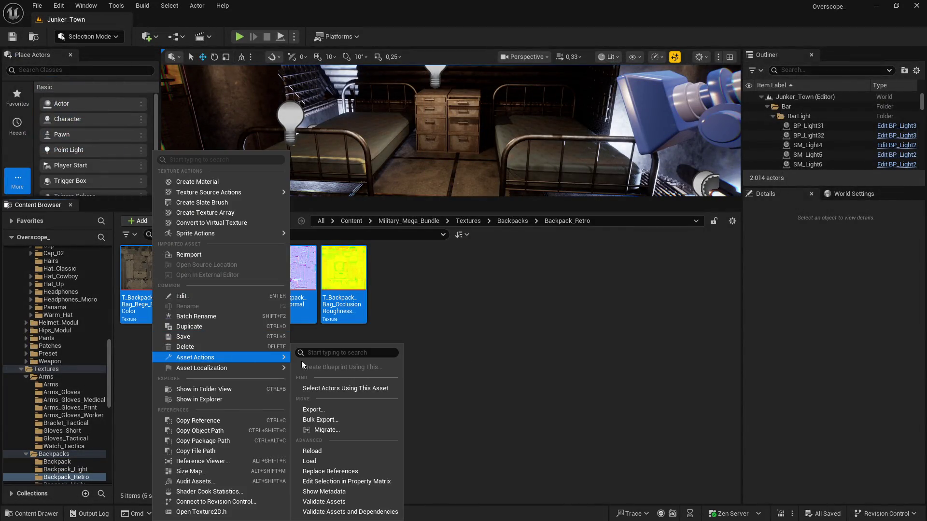
pyautogui.click(358, 481)
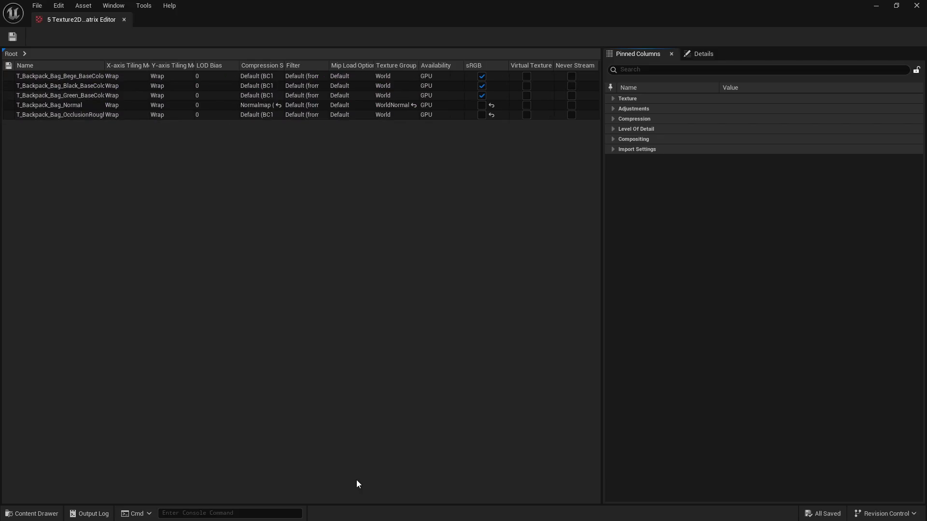
pyautogui.click(47, 115)
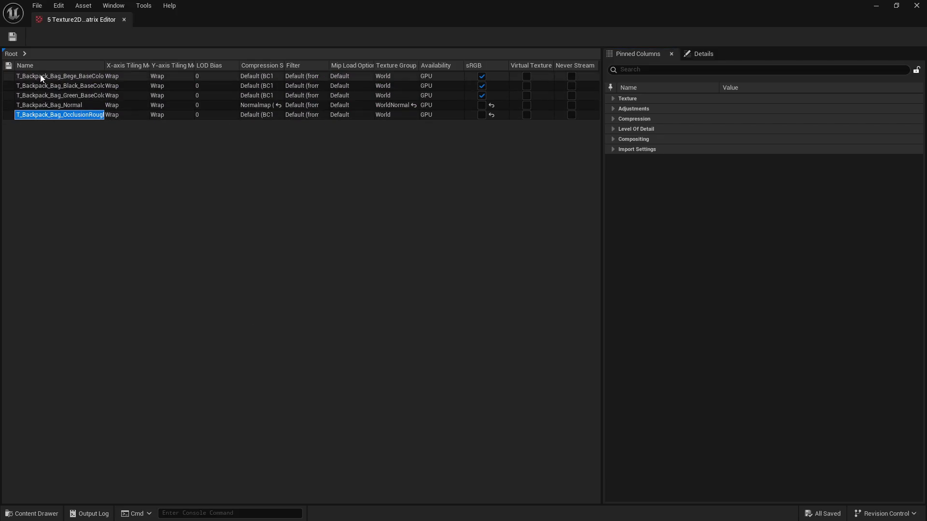
pyautogui.keyDown('shift'); pyautogui.click(39, 76); pyautogui.keyUp('shift')
# Set Maximum Texture Size to 2048 for the five textures and save them.
pyautogui.write('x')
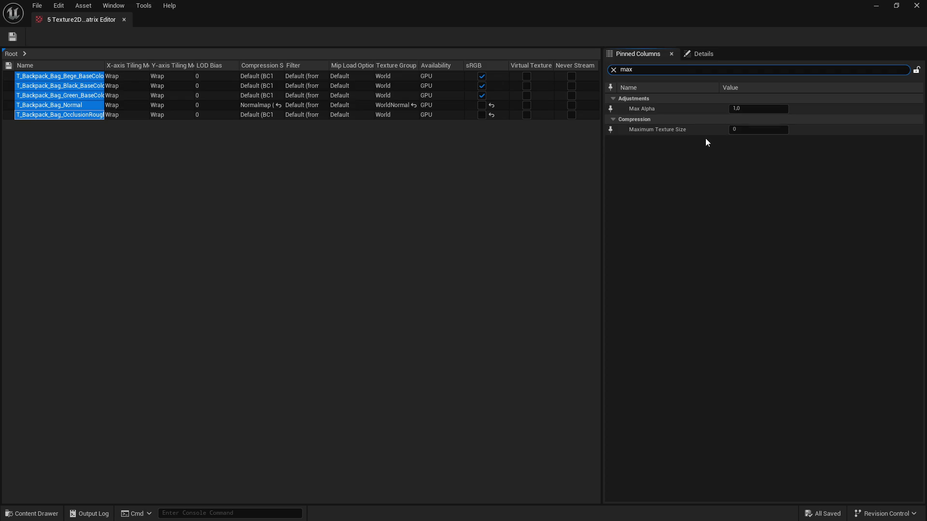
pyautogui.click(755, 129)
pyautogui.write('2048')
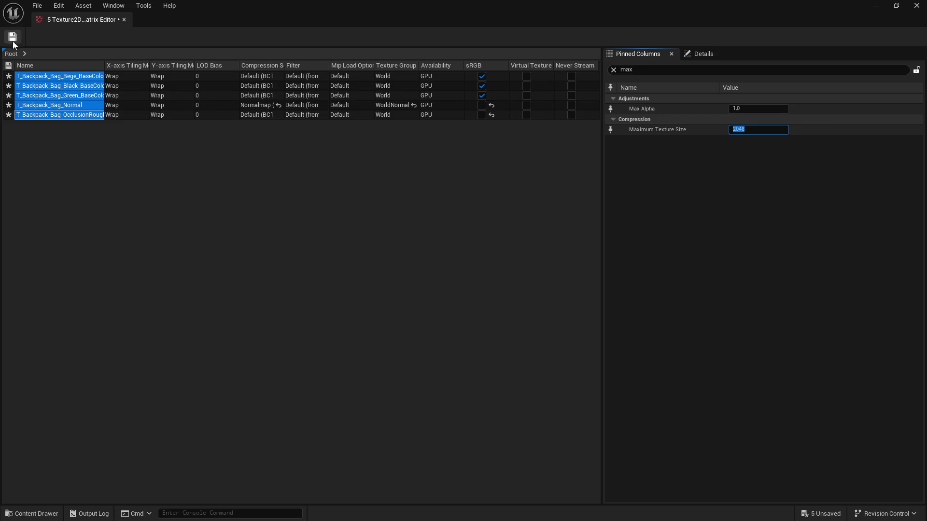
pyautogui.click(13, 38)
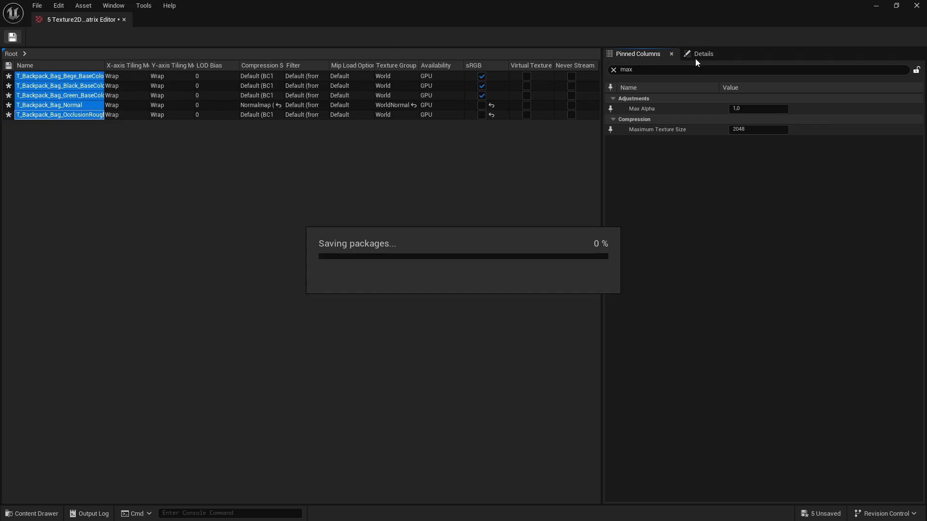
# Close the Property Matrix, open Bacpack_Molly, and bring up actions for all its textures.
pyautogui.click(917, 6)
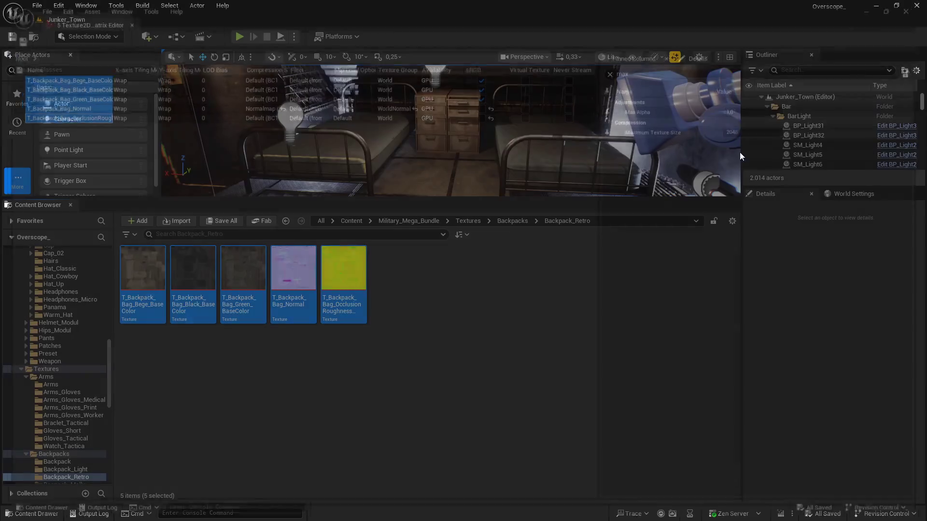
pyautogui.doubleClick(308, 283)
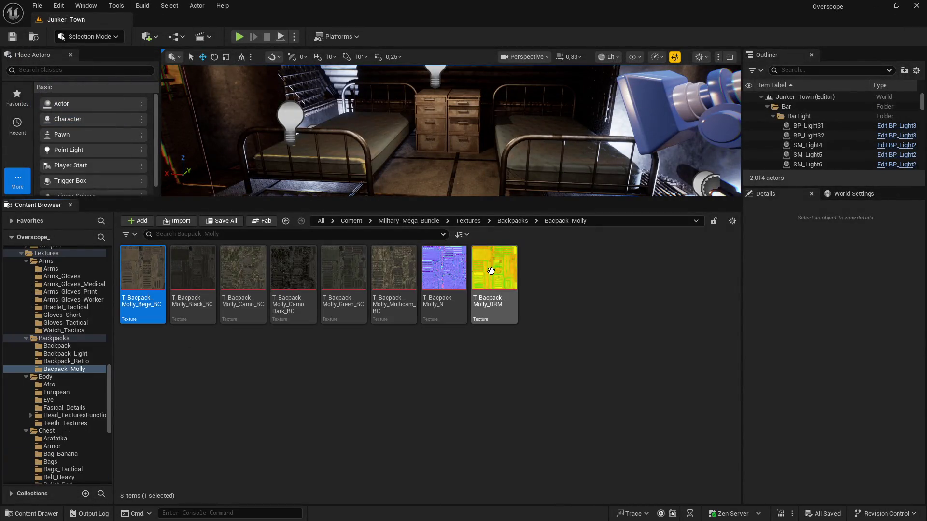
pyautogui.hotkey('ctrl', 'a')
pyautogui.rightClick(141, 280)
pyautogui.moveTo(231, 357)
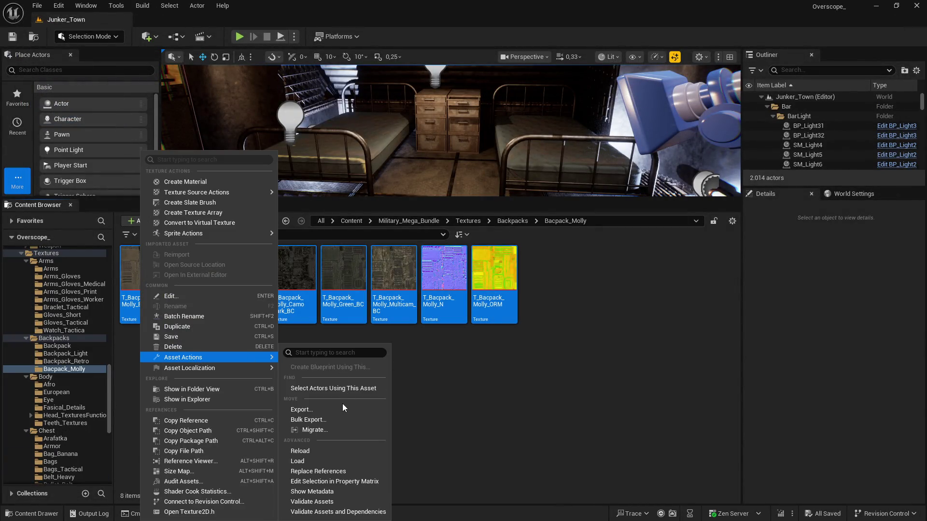